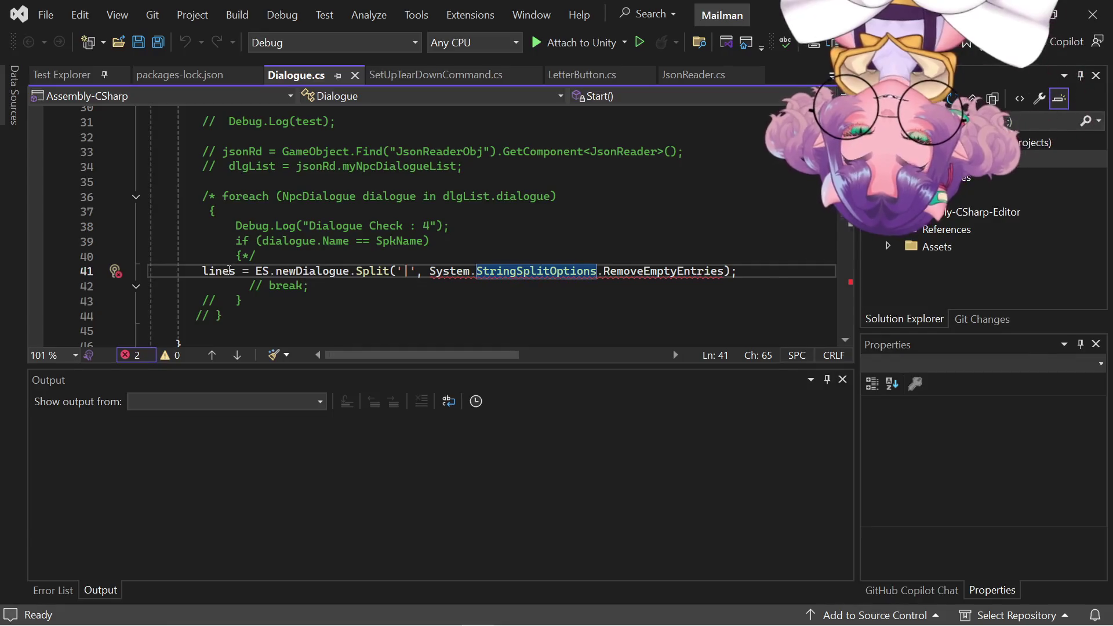
# Highlight the lines array references and glance at the line 41 conversion error's suggested fixes.
pyautogui.click(209, 271)
pyautogui.scroll(10, 223, 272)
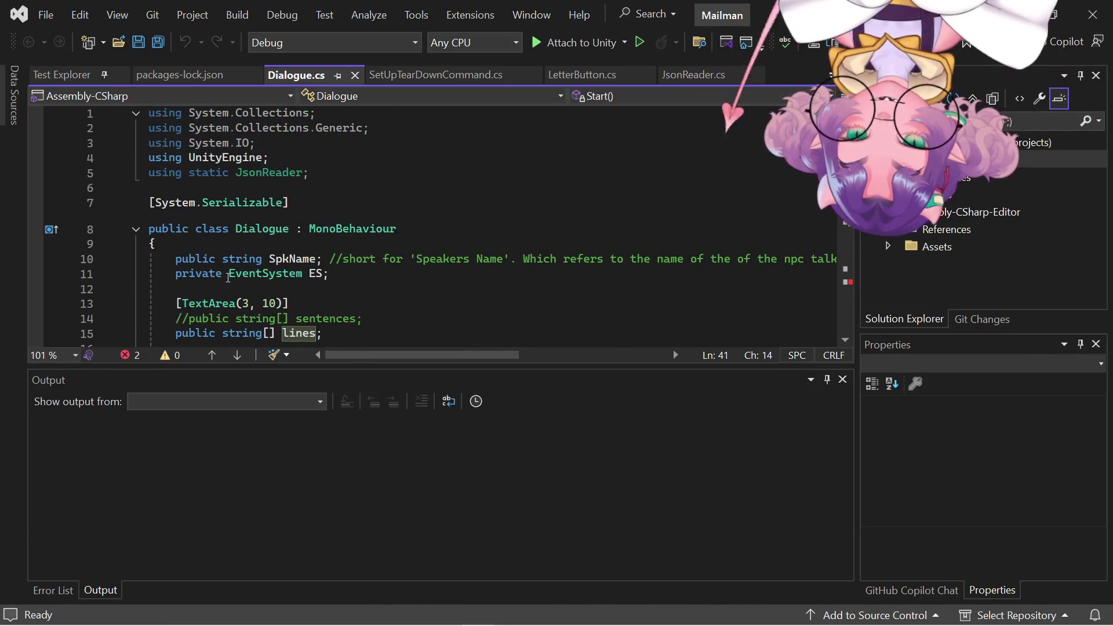
pyautogui.scroll(-5, 228, 278)
pyautogui.scroll(1, 246, 144)
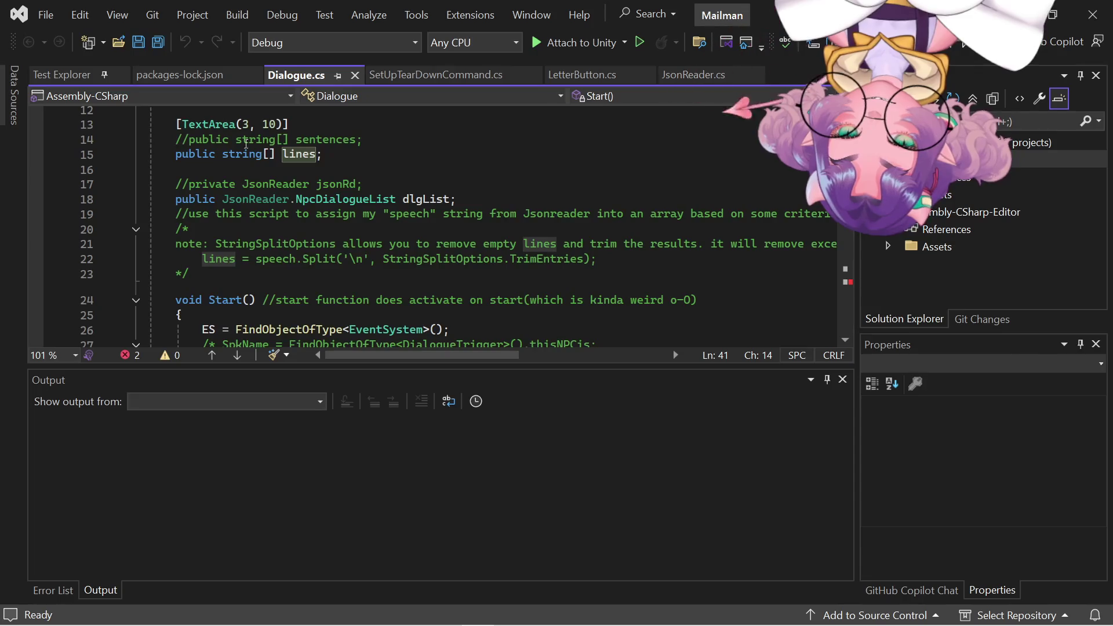
pyautogui.scroll(-10, 246, 143)
pyautogui.scroll(1, 314, 295)
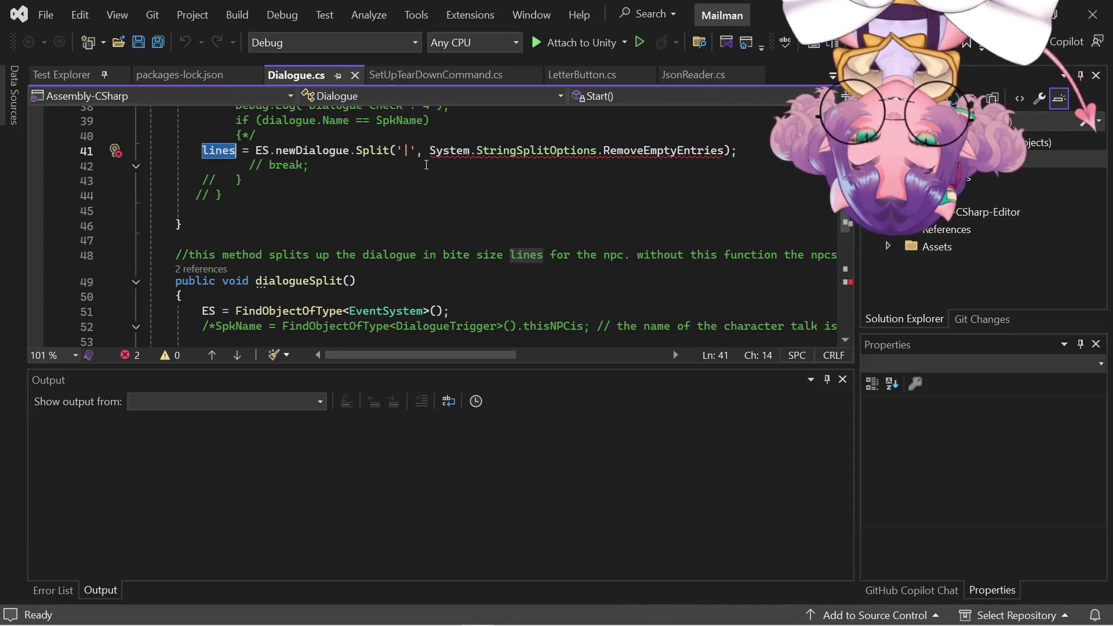
pyautogui.moveTo(430, 152)
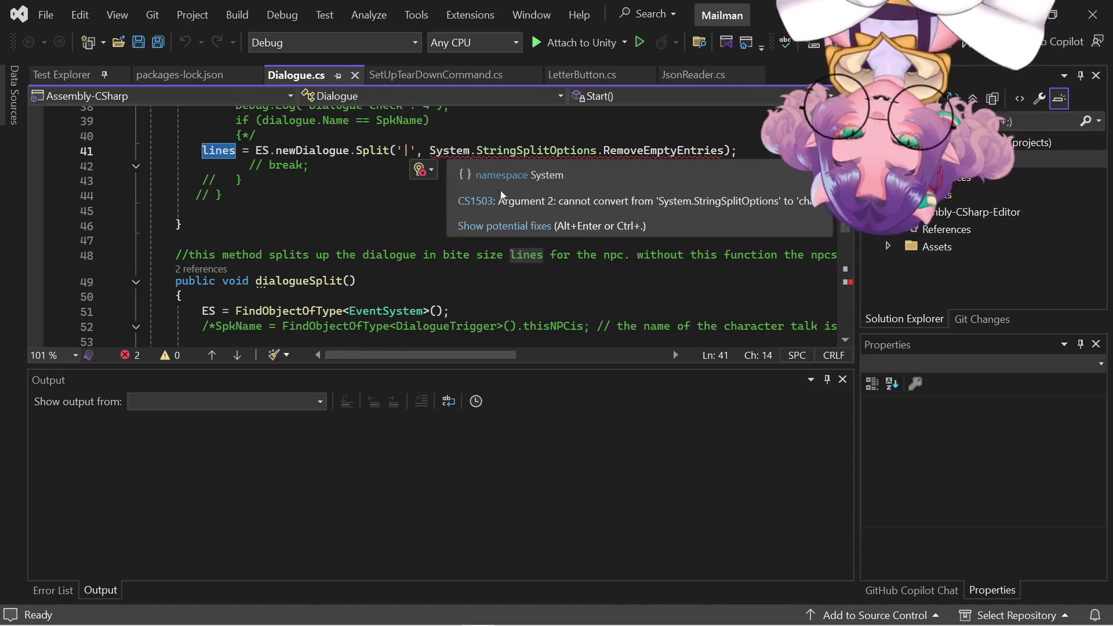
pyautogui.click(519, 228)
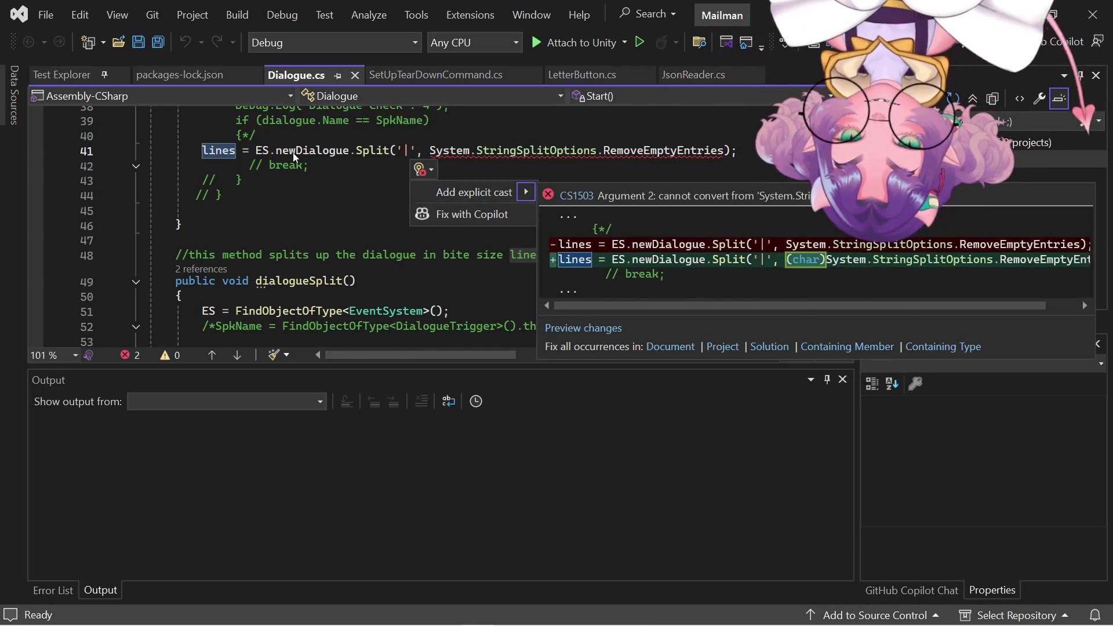
pyautogui.click(321, 183)
# Inspect StringSplitOptions and RemoveEmptyEntries on line 41, then show its Add explicit cast fix.
pyautogui.moveTo(300, 154)
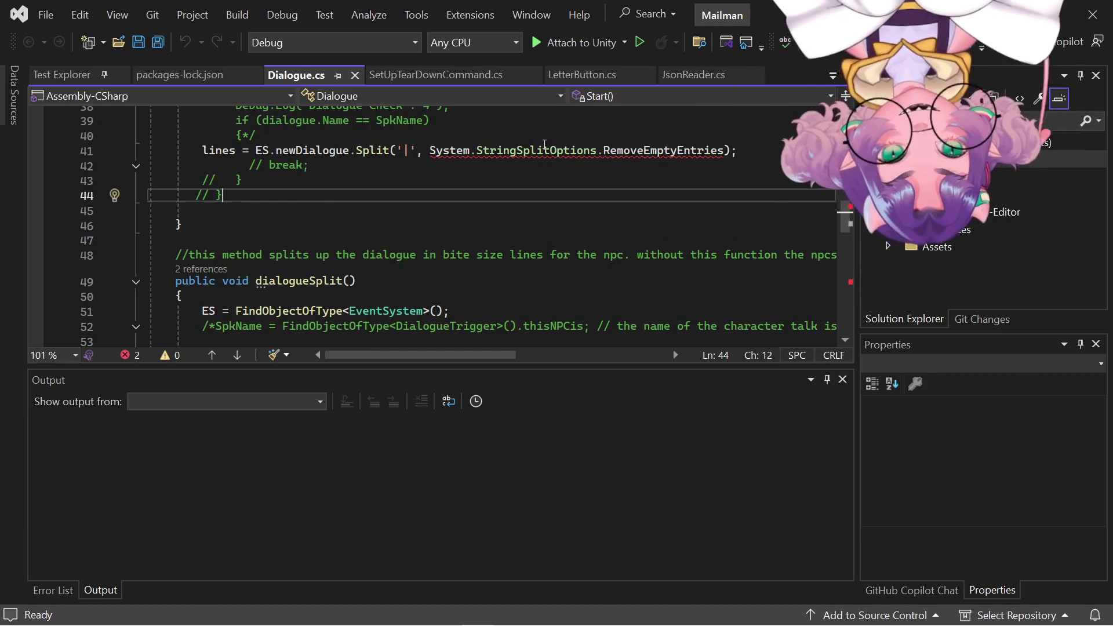
pyautogui.press('Up')
pyautogui.press('Up')
pyautogui.press('Up')
pyautogui.press('End')
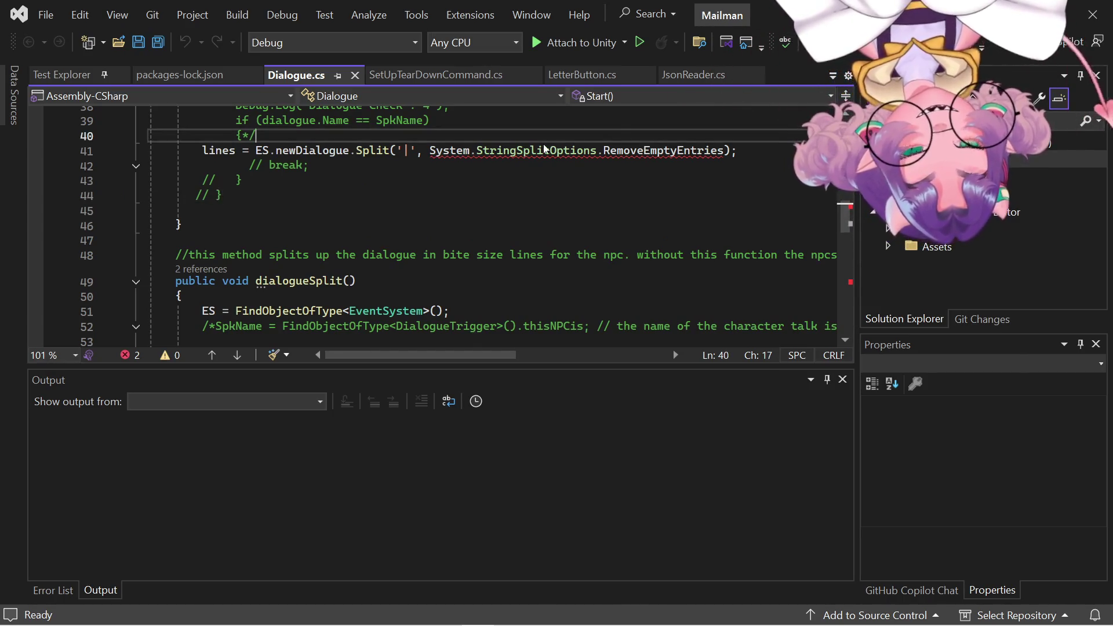
pyautogui.rightClick(545, 148)
pyautogui.click(506, 152)
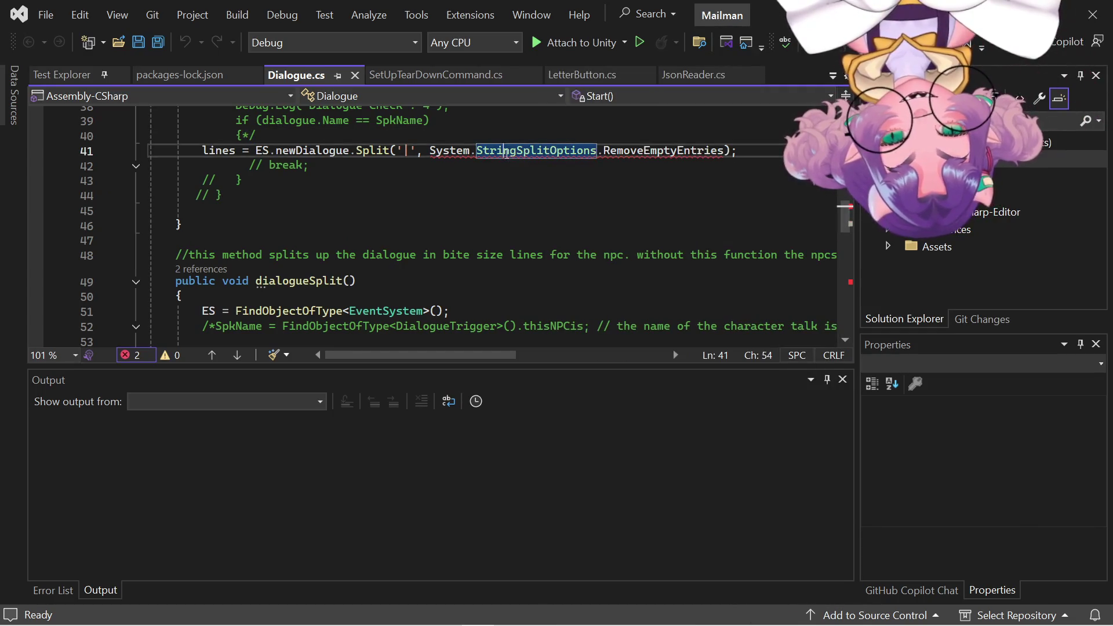
pyautogui.click(693, 155)
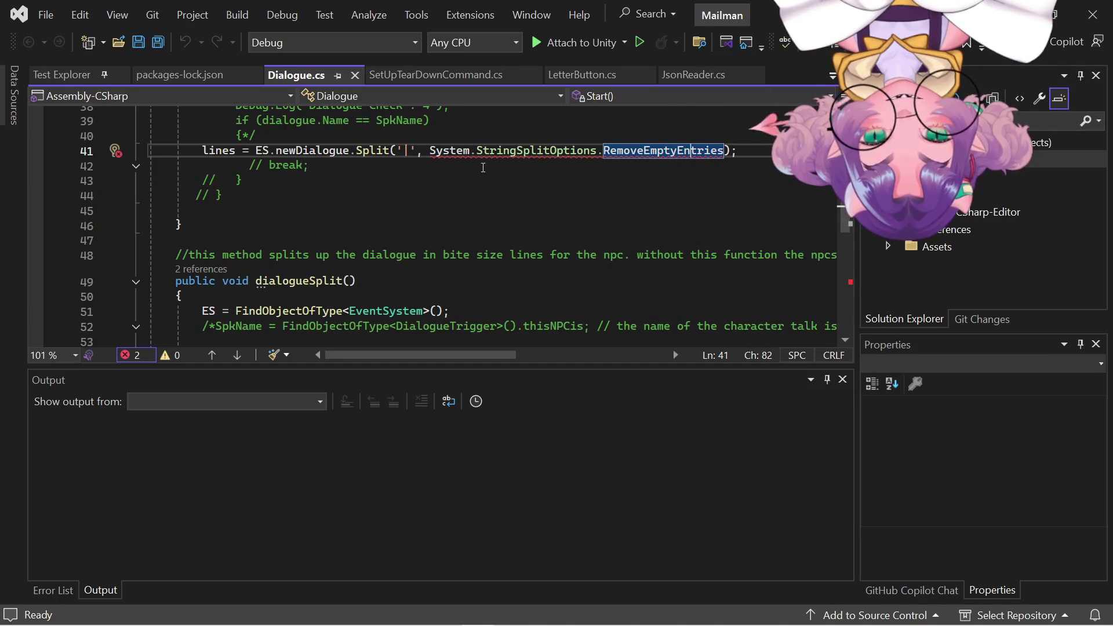
pyautogui.click(464, 153)
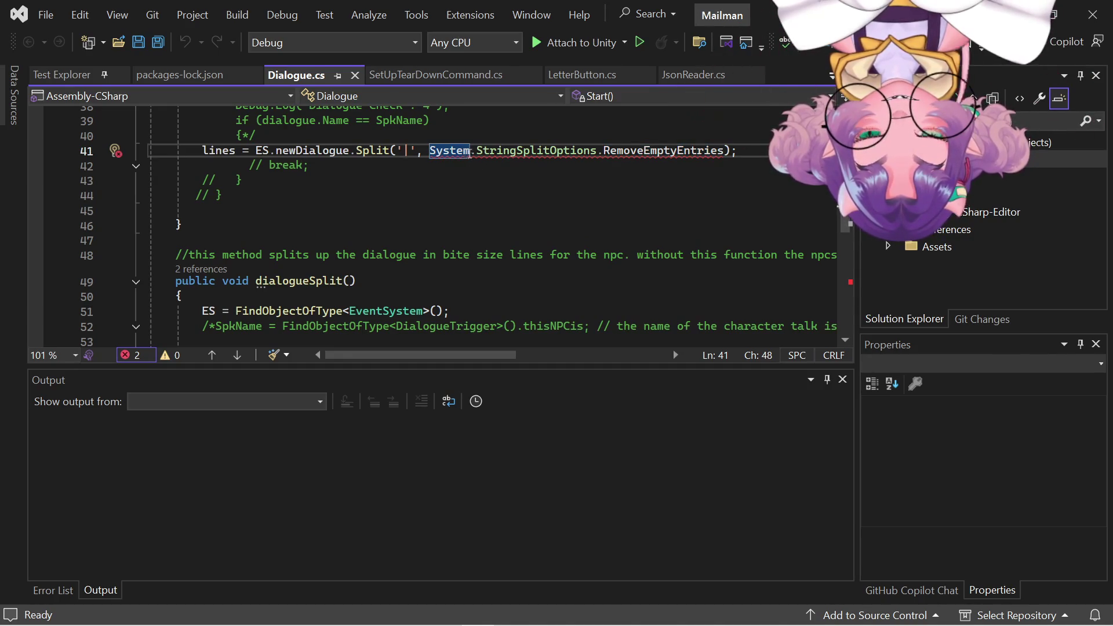
pyautogui.moveTo(500, 154)
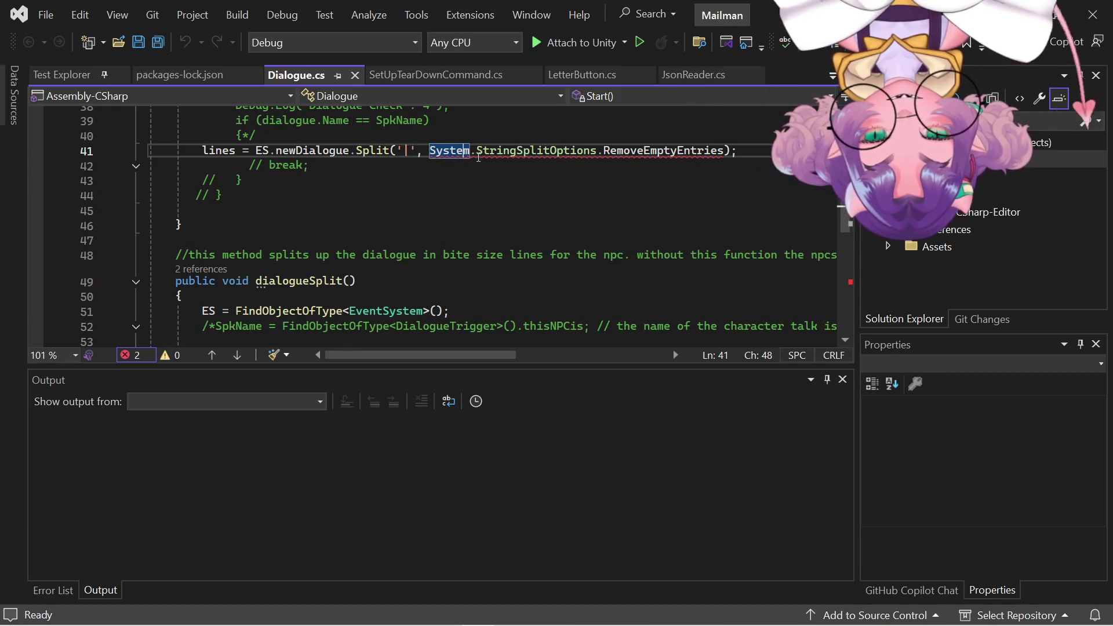
pyautogui.click(532, 250)
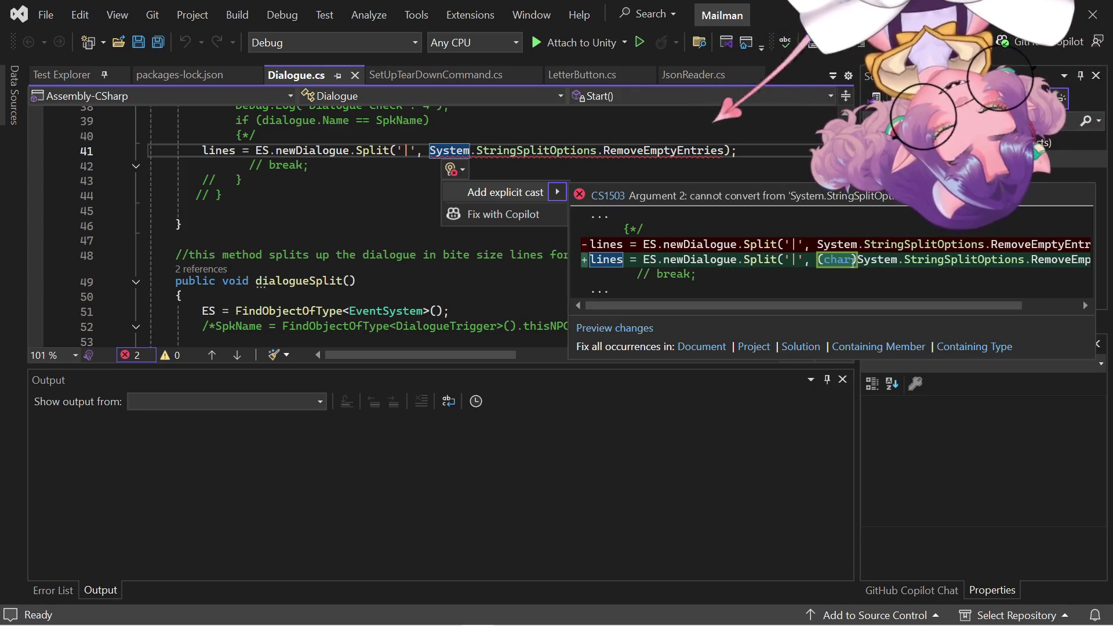
# Preview and apply the explicit (char) cast fix on line 41.
pyautogui.click(648, 330)
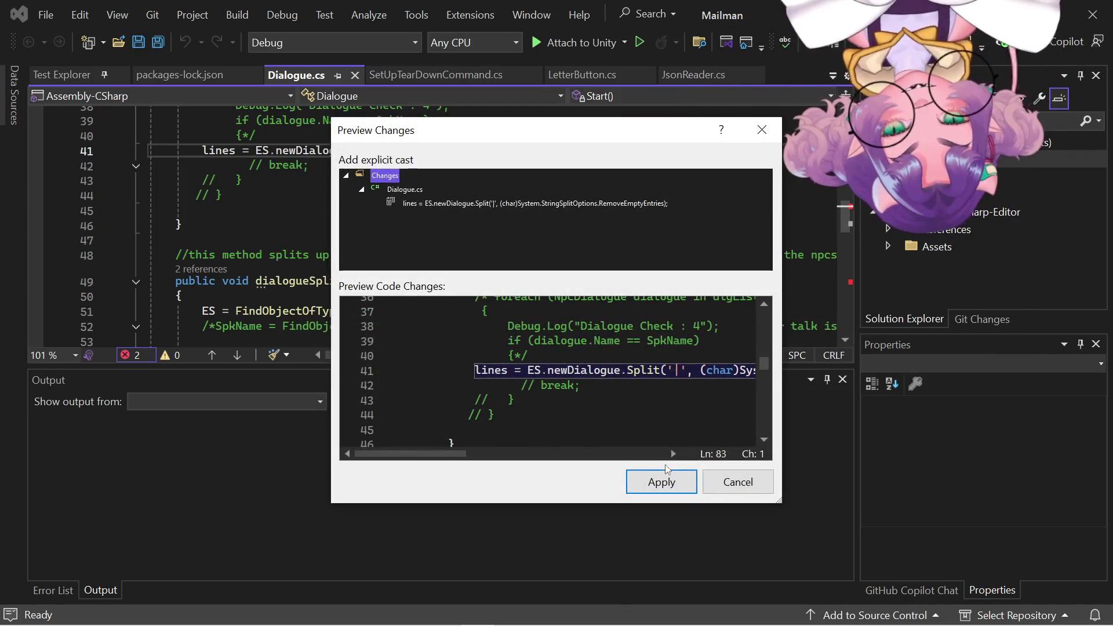
pyautogui.click(666, 485)
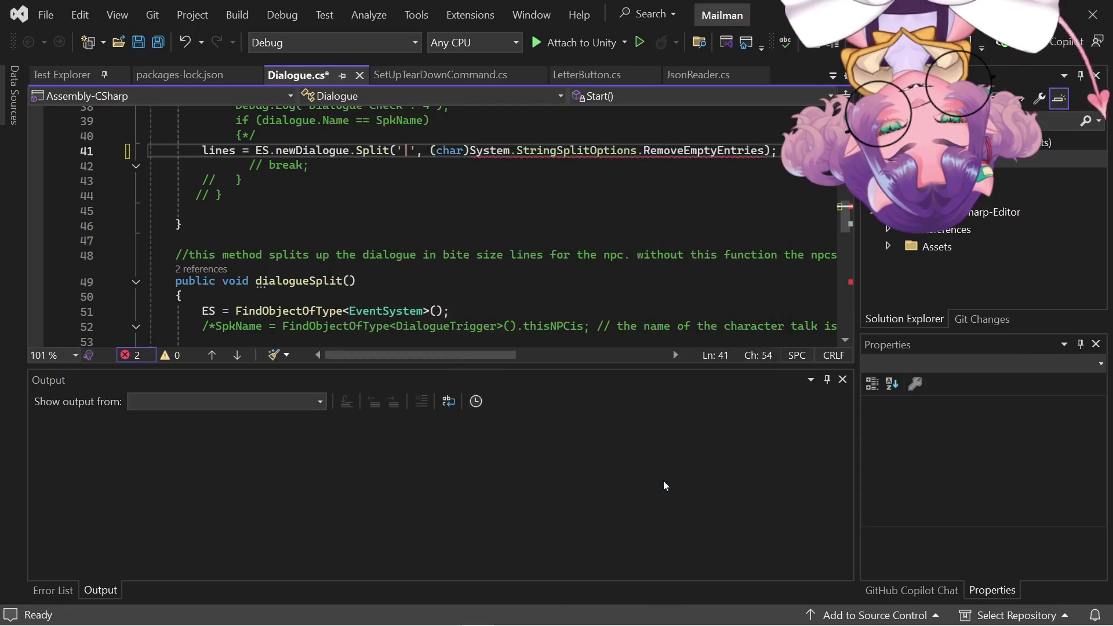
pyautogui.scroll(13, 434, 143)
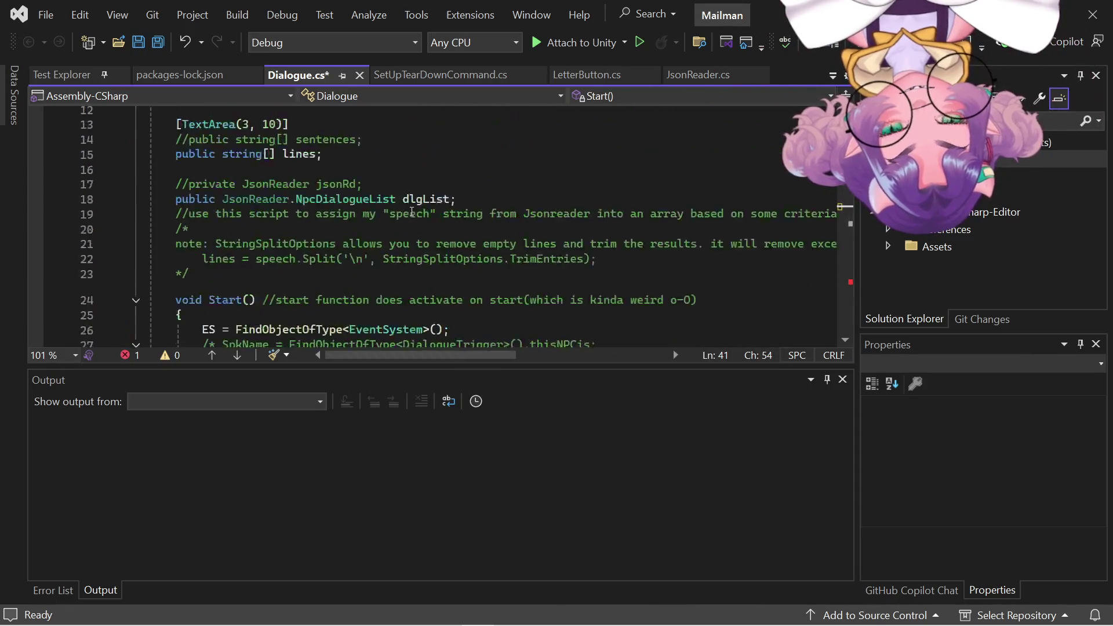
pyautogui.scroll(-13, 383, 324)
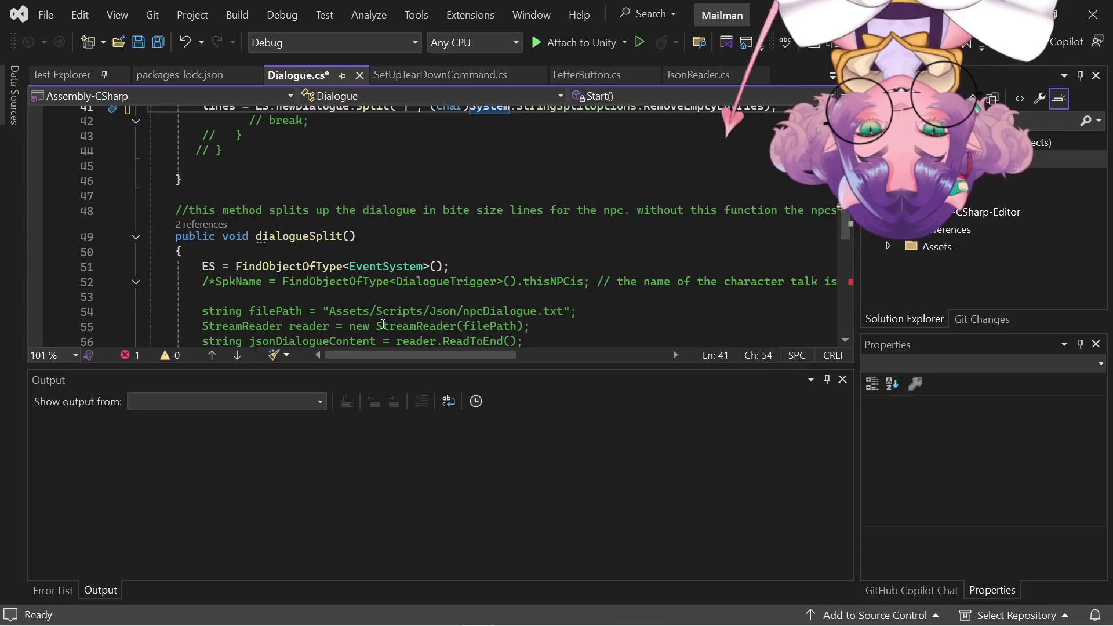
pyautogui.scroll(5, 384, 325)
pyautogui.scroll(-3, 385, 318)
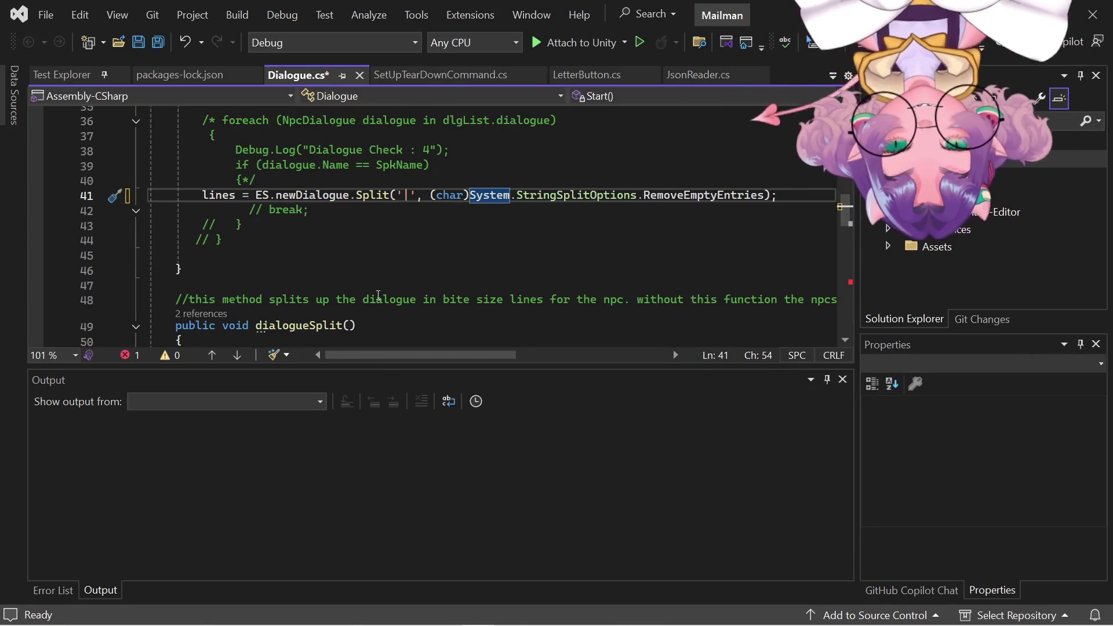
# Save Dialogue.cs and open the remaining line 76 Split error from Unity's Console.
pyautogui.hotkey('ctrl', 's')
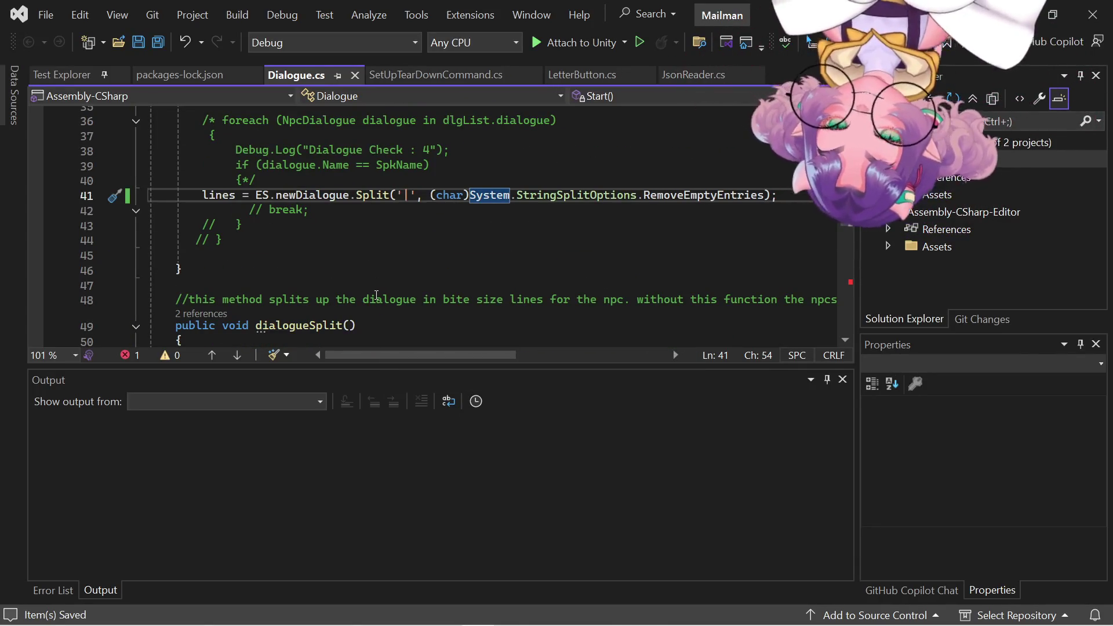
pyautogui.hotkey('alt', 'Tab')
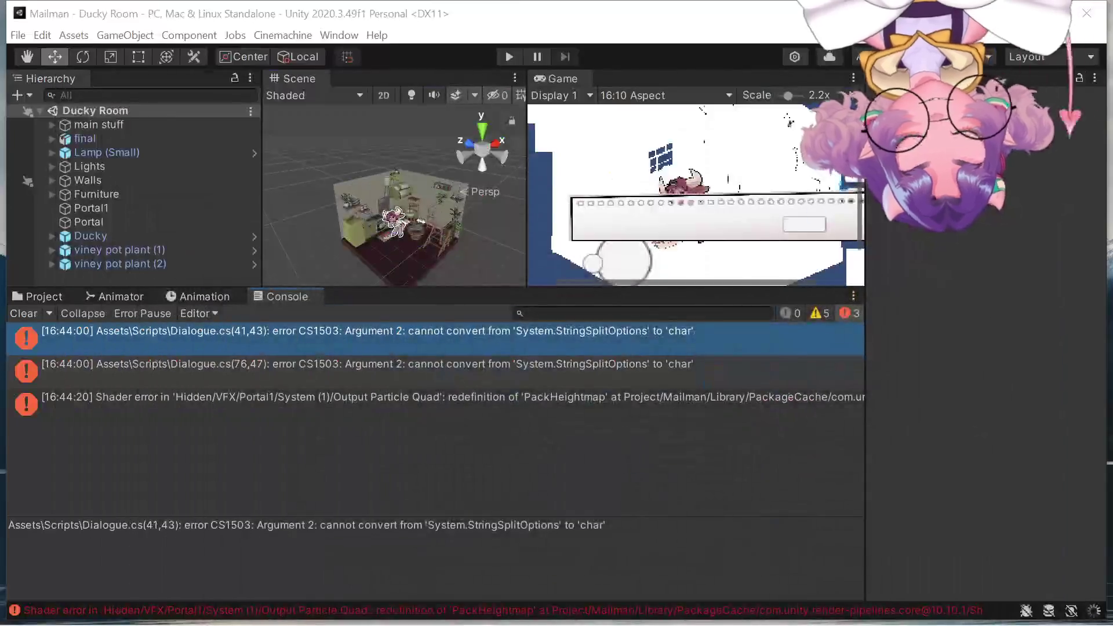
pyautogui.doubleClick(568, 370)
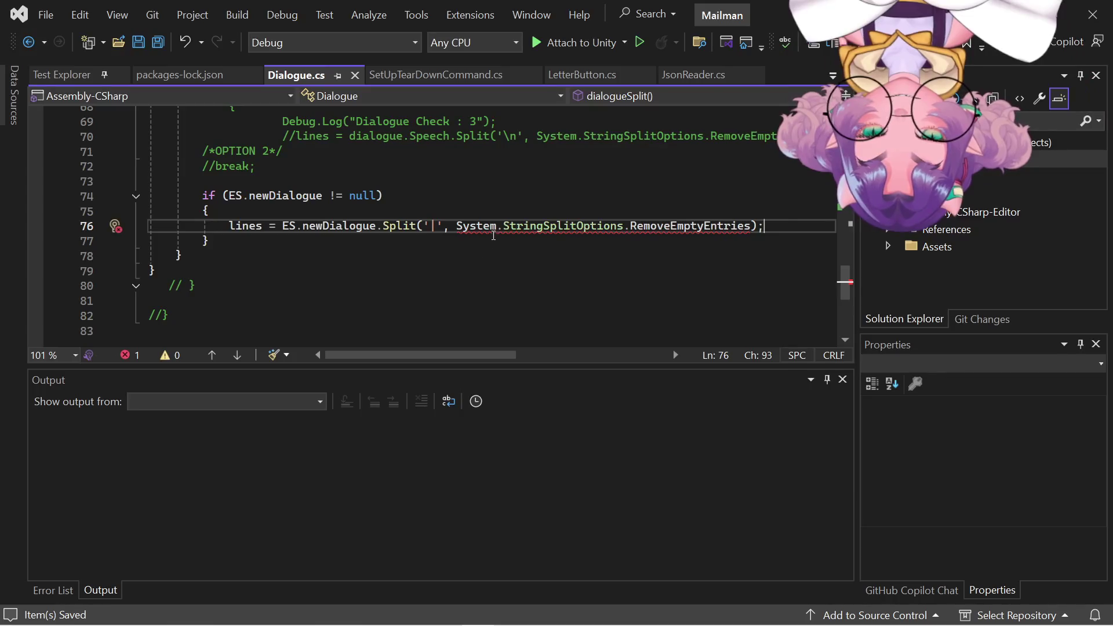
# Apply the explicit (char) cast fix to the Split call on line 76.
pyautogui.click(494, 225)
pyautogui.click(558, 301)
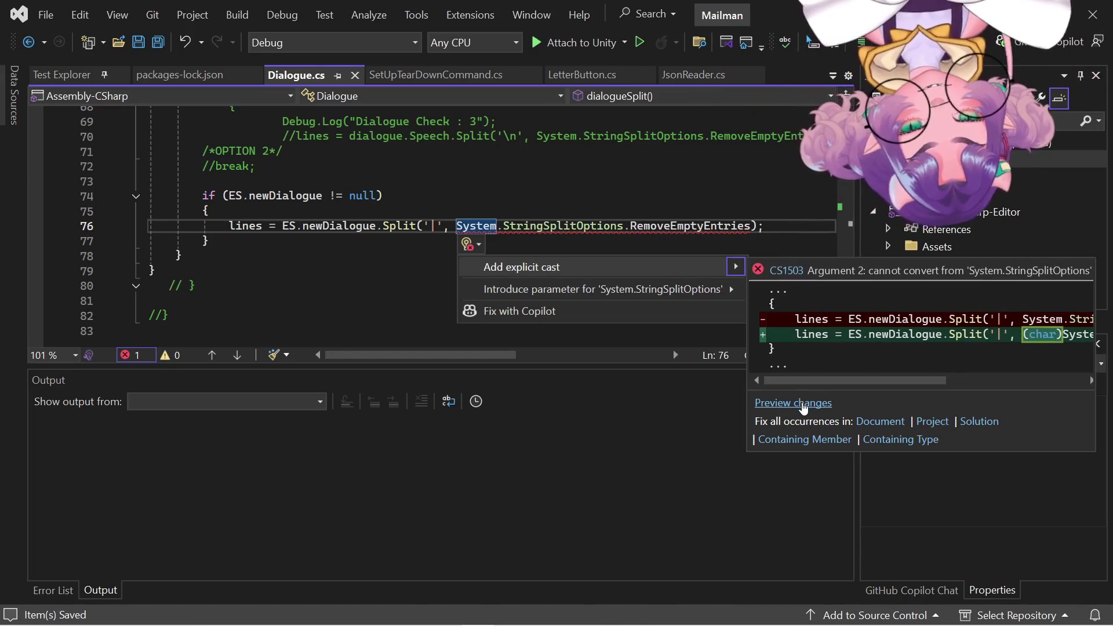
pyautogui.click(803, 406)
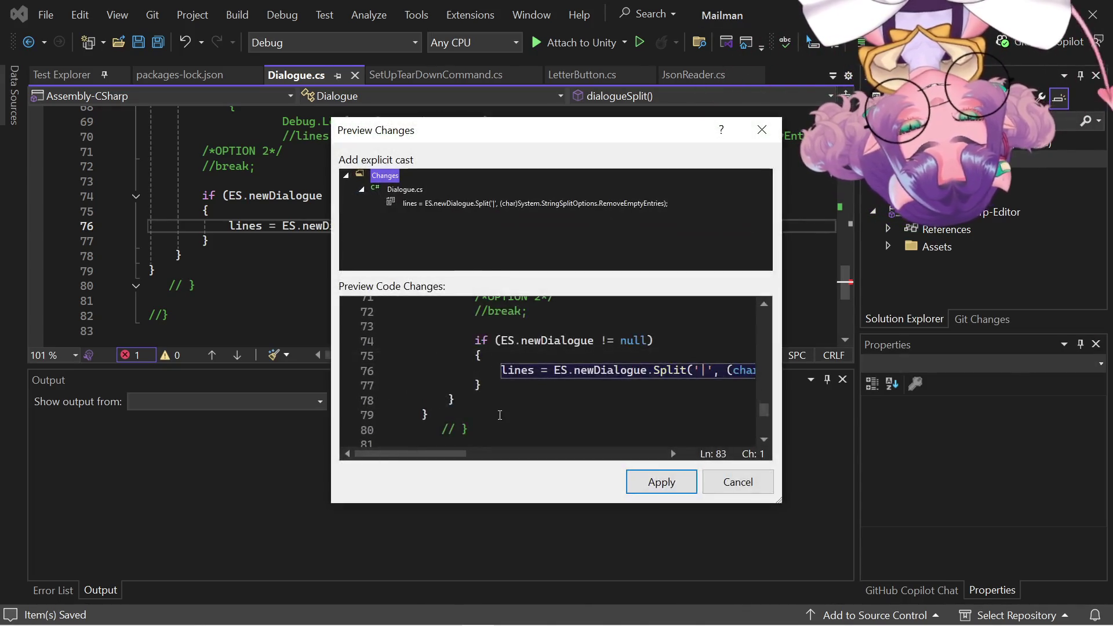
pyautogui.click(661, 479)
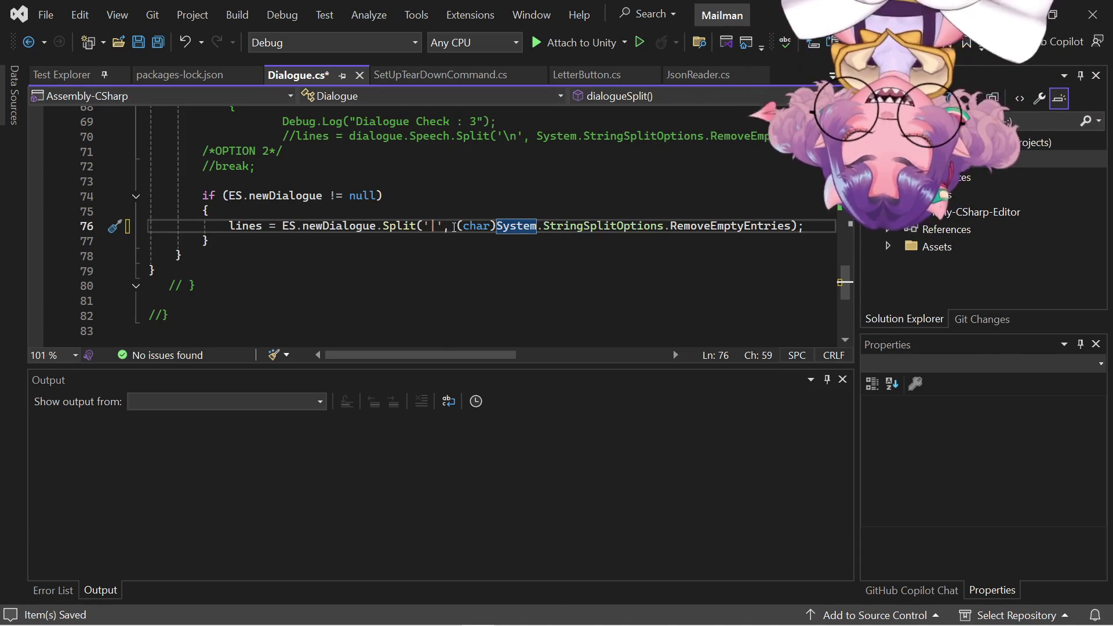
# Save Dialogue.cs, check newDialogue's type, and return to Unity to recompile.
pyautogui.click(454, 226)
pyautogui.hotkey('ctrl', 's')
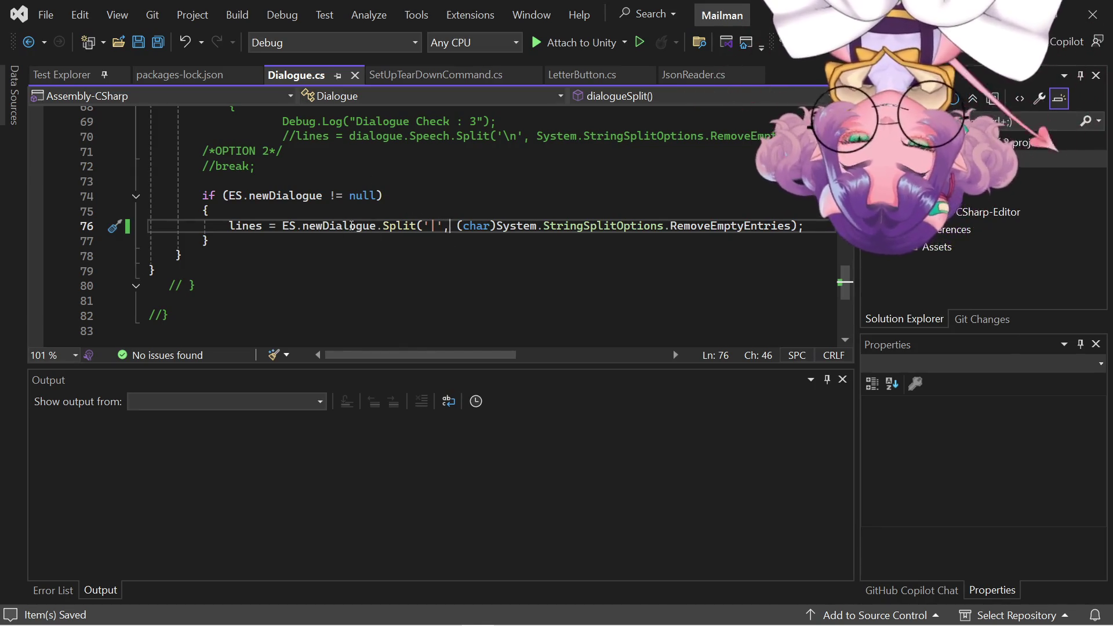
pyautogui.moveTo(337, 220)
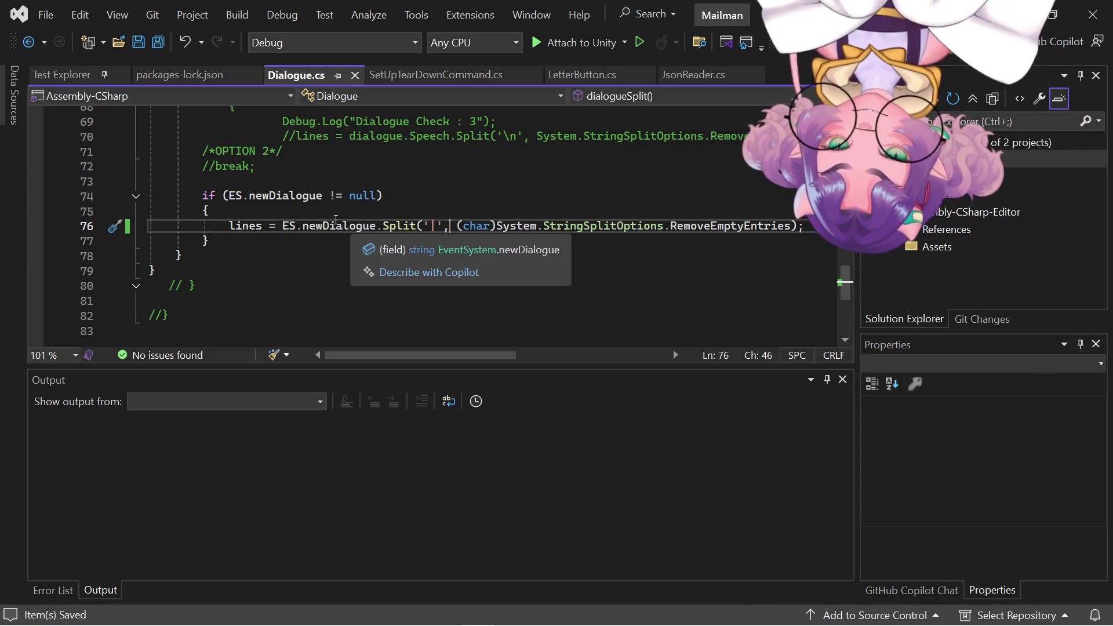
pyautogui.scroll(-3, 249, 243)
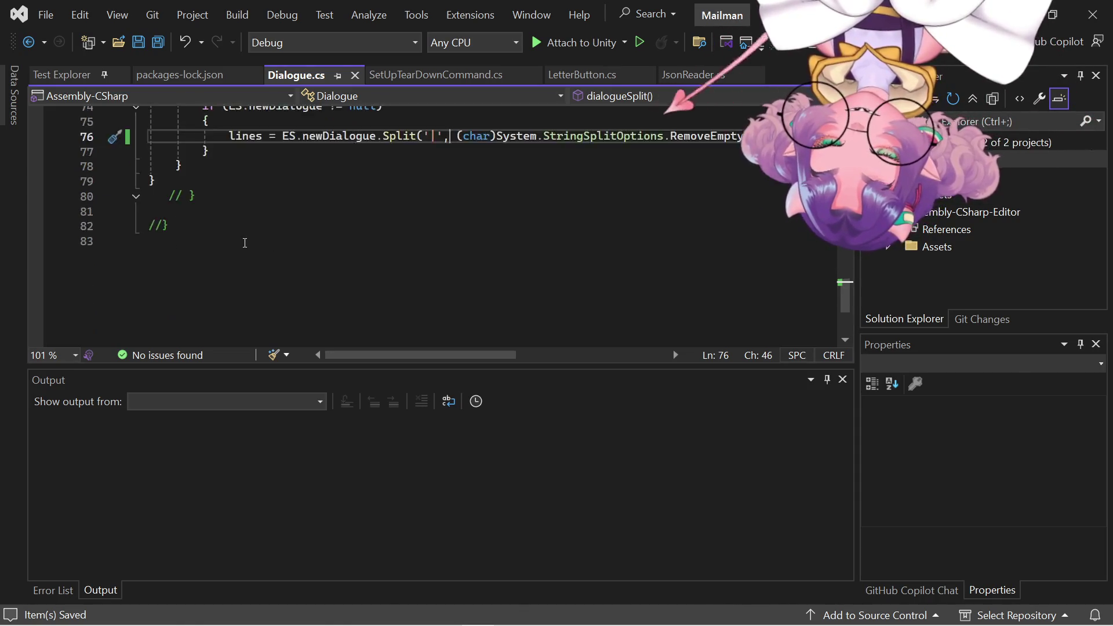
pyautogui.scroll(3, 245, 243)
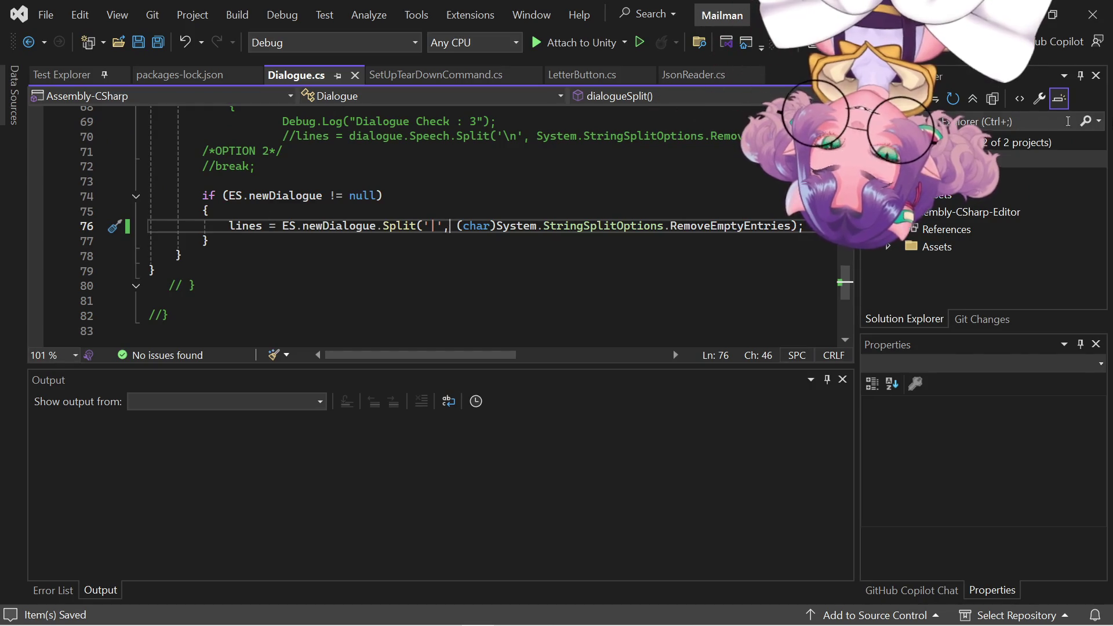
pyautogui.hotkey('alt', 'Tab')
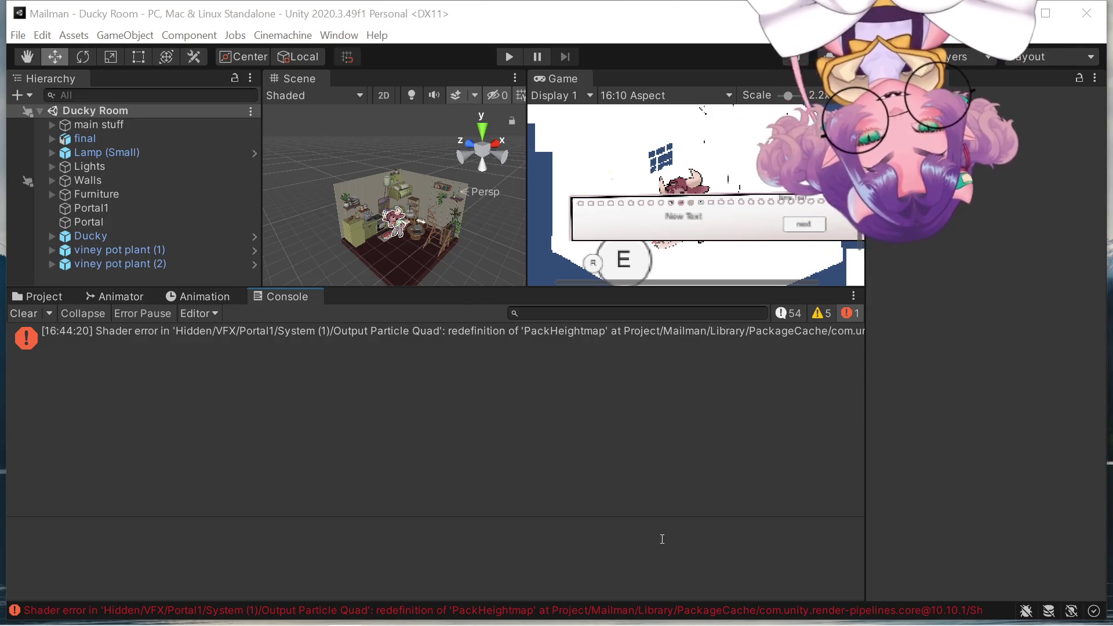
# Show the full PackHeightmap shader error details, then orbit and pan the room model.
pyautogui.click(532, 337)
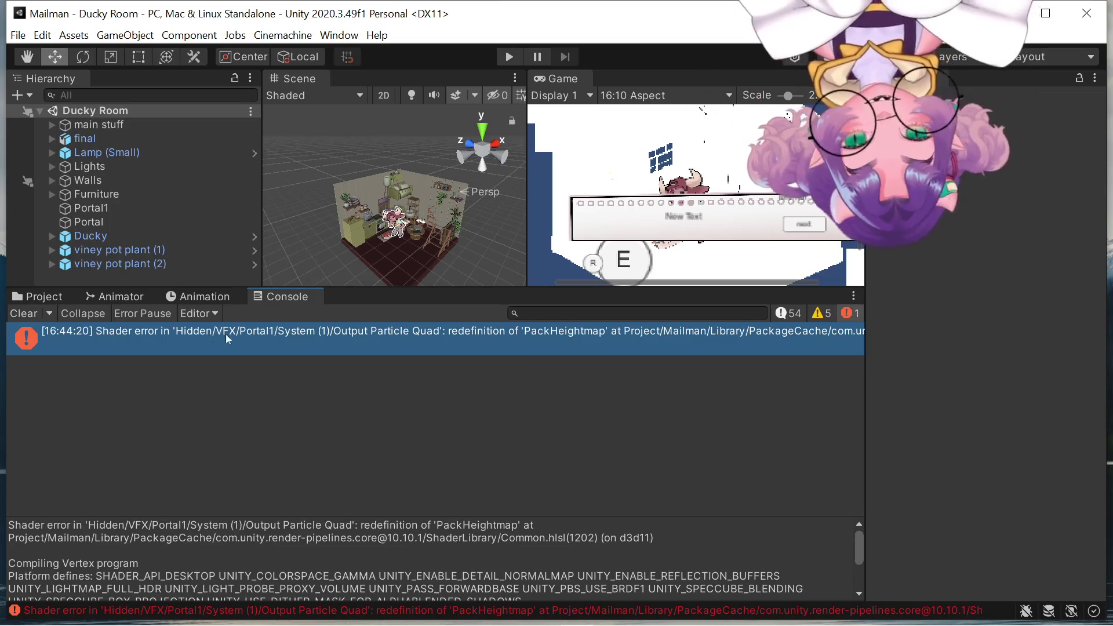
pyautogui.moveTo(864, 350)
pyautogui.mouseDown()
pyautogui.moveTo(976, 370)
pyautogui.moveTo(959, 381)
pyautogui.mouseUp()
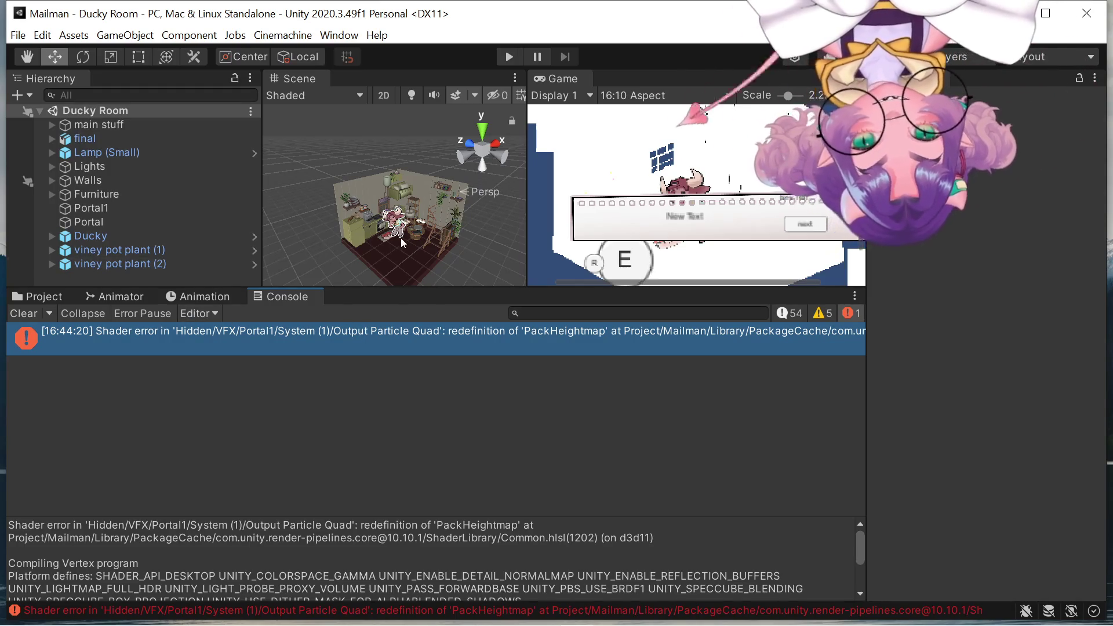
pyautogui.moveTo(401, 237)
pyautogui.mouseDown()
pyautogui.moveTo(359, 233)
pyautogui.moveTo(462, 243)
pyautogui.moveTo(451, 245)
pyautogui.mouseUp()
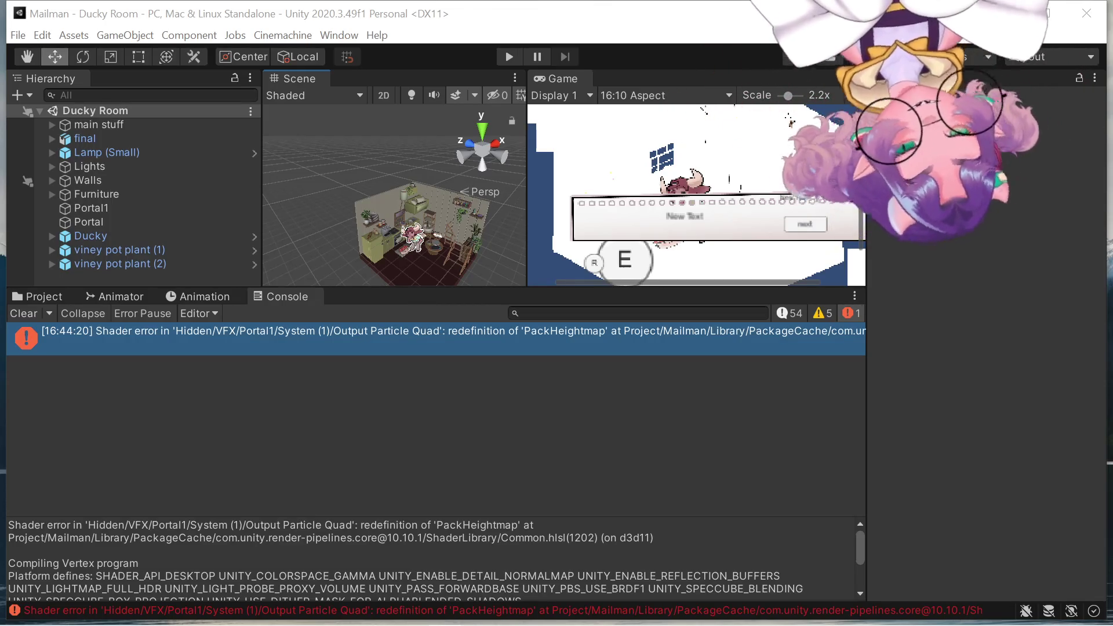
pyautogui.scroll(3, 348, 220)
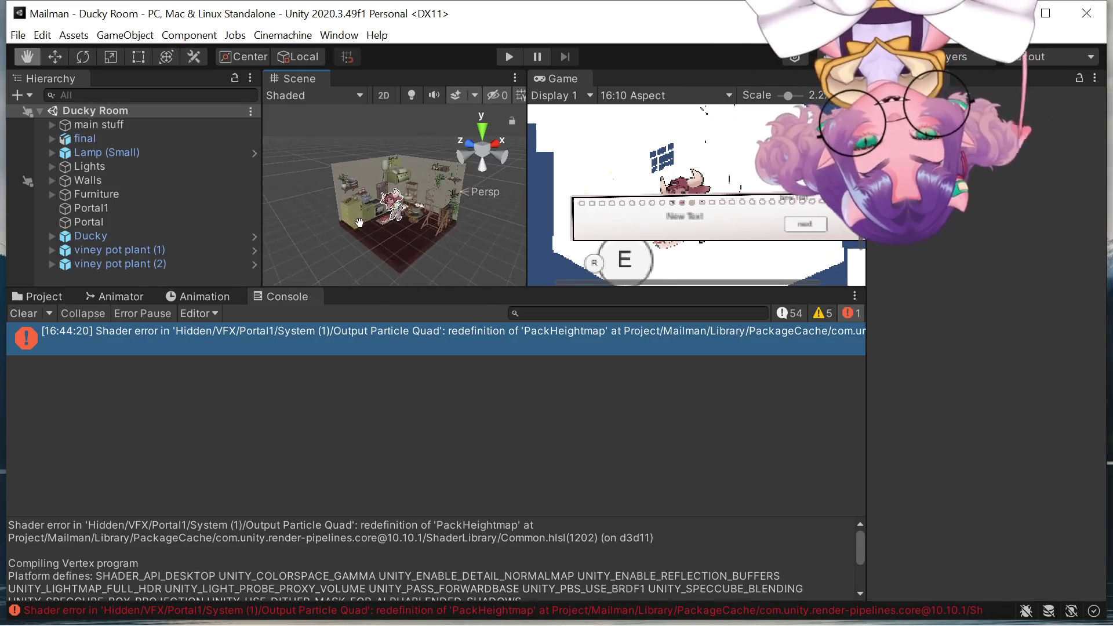
pyautogui.moveTo(306, 197)
pyautogui.mouseDown()
pyautogui.moveTo(323, 208)
pyautogui.moveTo(323, 254)
pyautogui.moveTo(360, 369)
pyautogui.mouseUp()
pyautogui.moveTo(363, 367); pyautogui.dragTo(354, 309)
# Pan the room model upward with the Hand tool and Alt-orbit it to a new angle.
pyautogui.press('q')
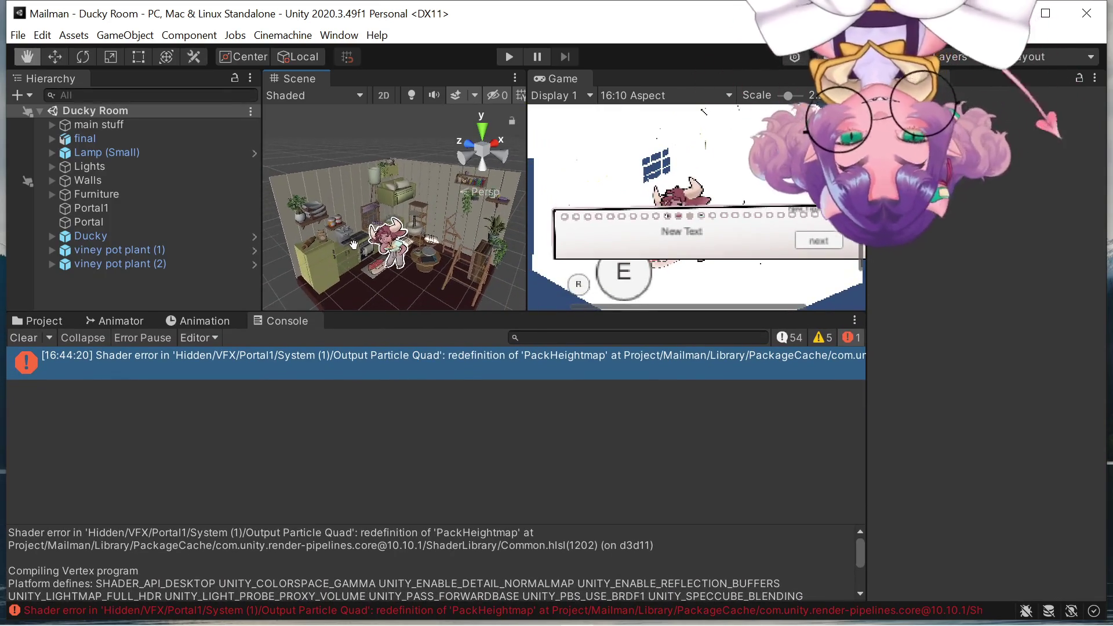
pyautogui.moveTo(348, 253); pyautogui.dragTo(353, 199)
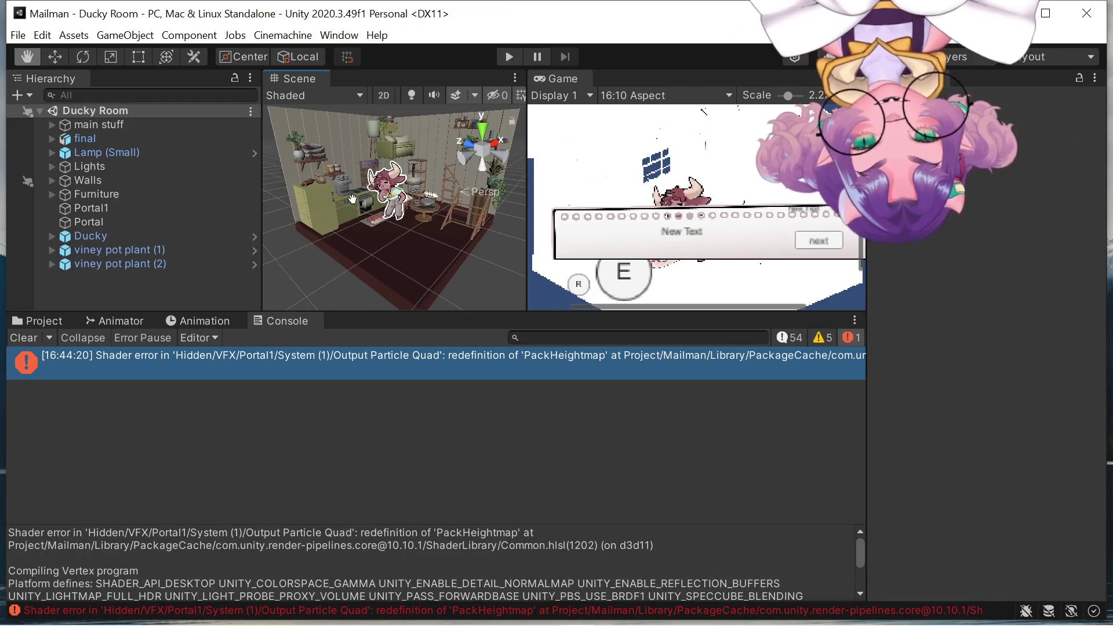
pyautogui.press('w')
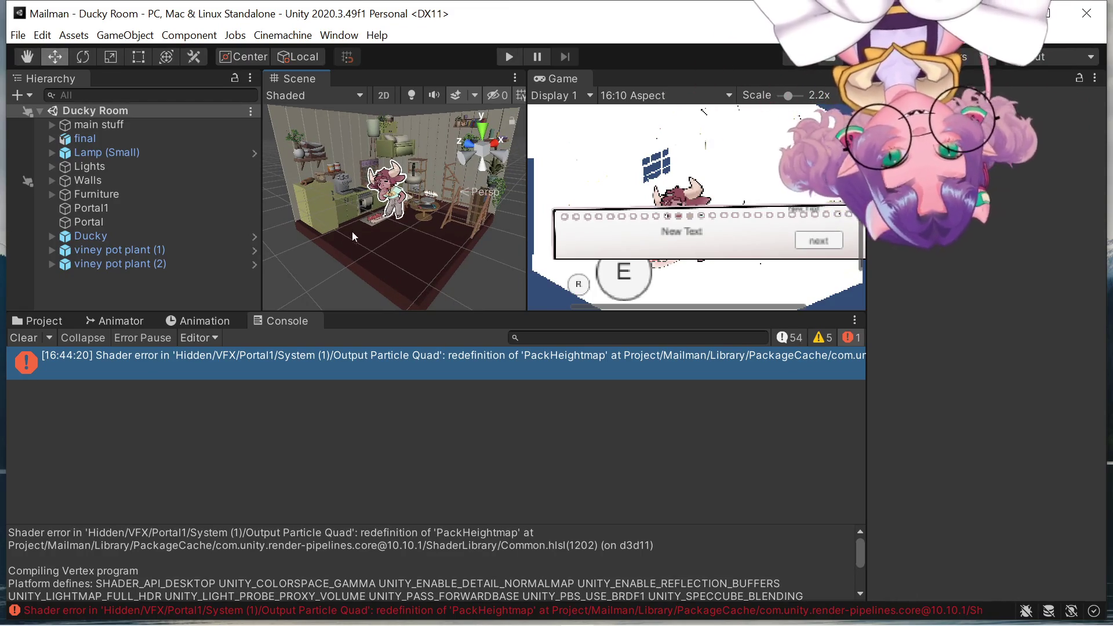
pyautogui.press('alt')
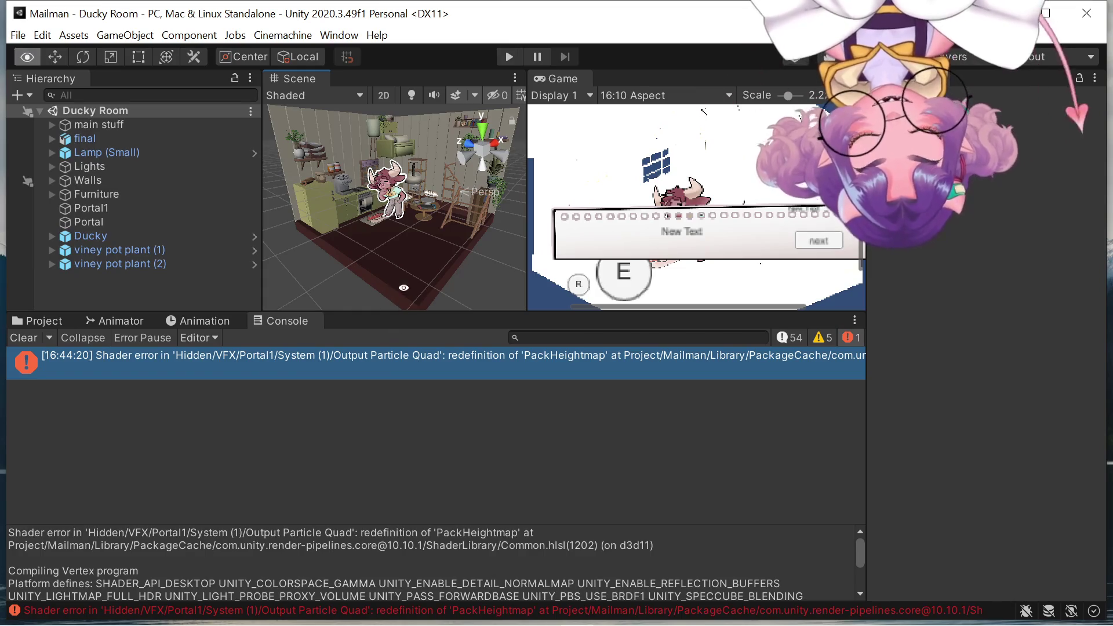
pyautogui.moveTo(382, 150)
pyautogui.mouseDown()
pyautogui.moveTo(388, 186)
pyautogui.moveTo(369, 189)
pyautogui.mouseUp()
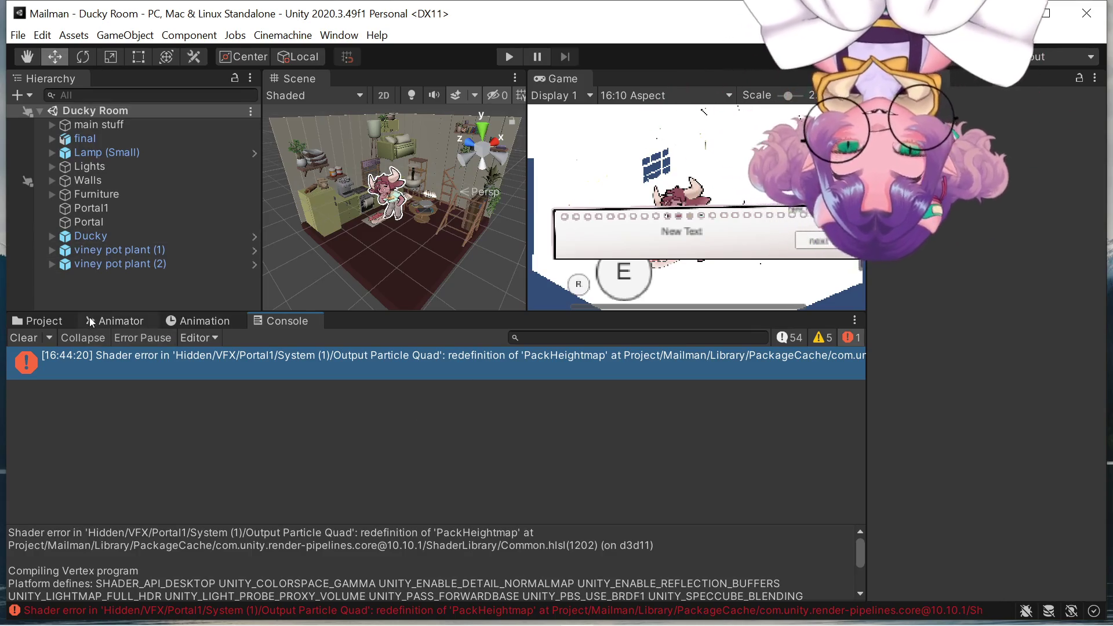
pyautogui.click(56, 321)
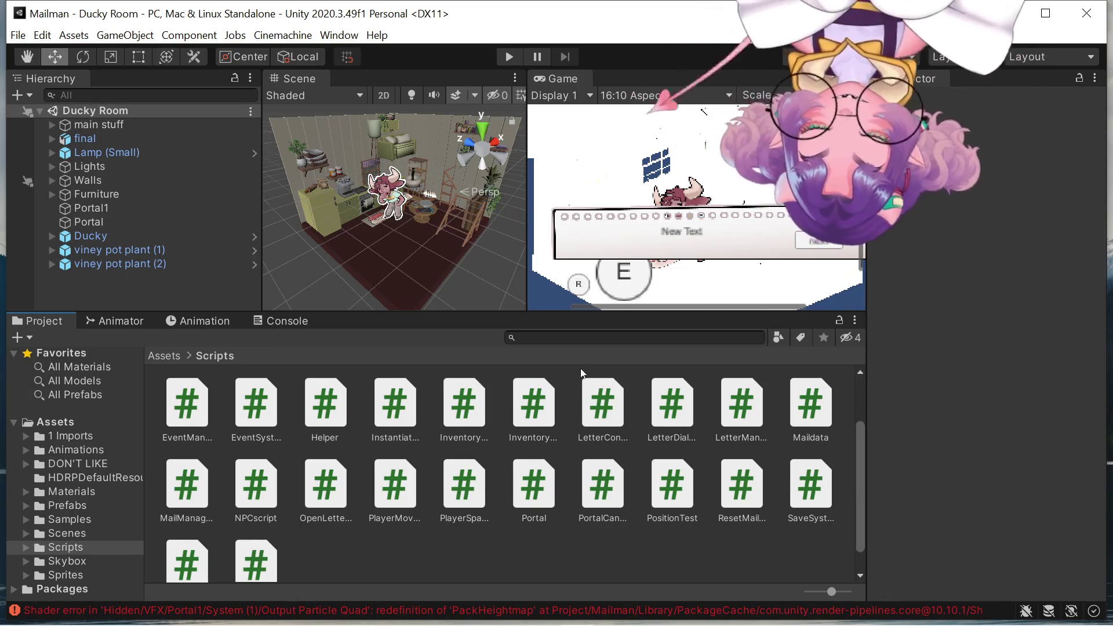
# Select the top-level Assets folder and search the project for 'output particle quad'.
pyautogui.click(595, 337)
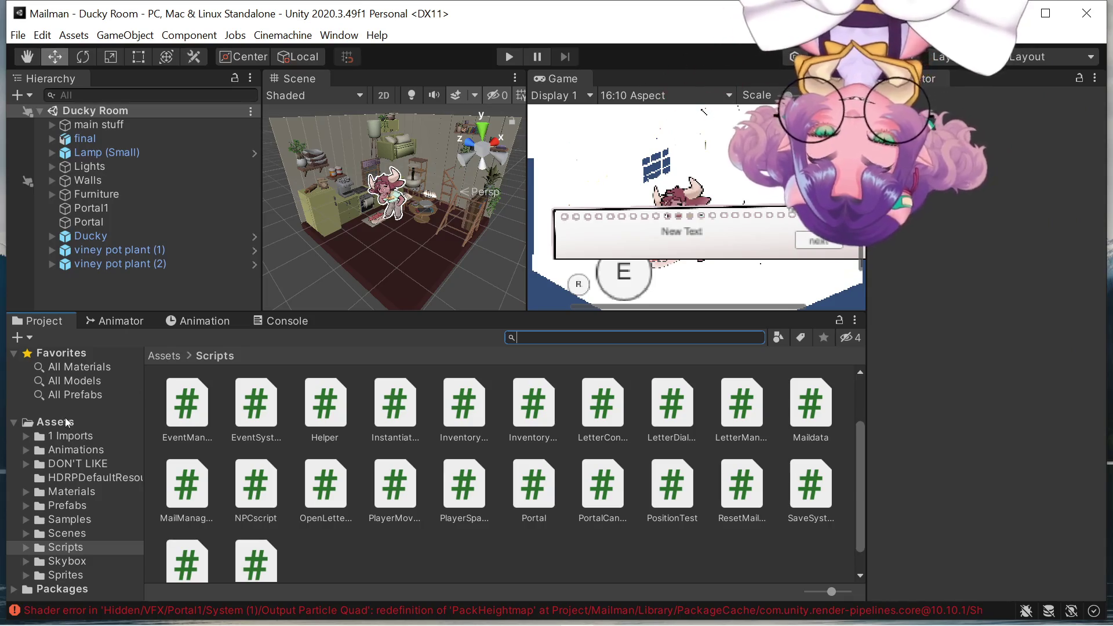
pyautogui.click(67, 421)
pyautogui.click(609, 337)
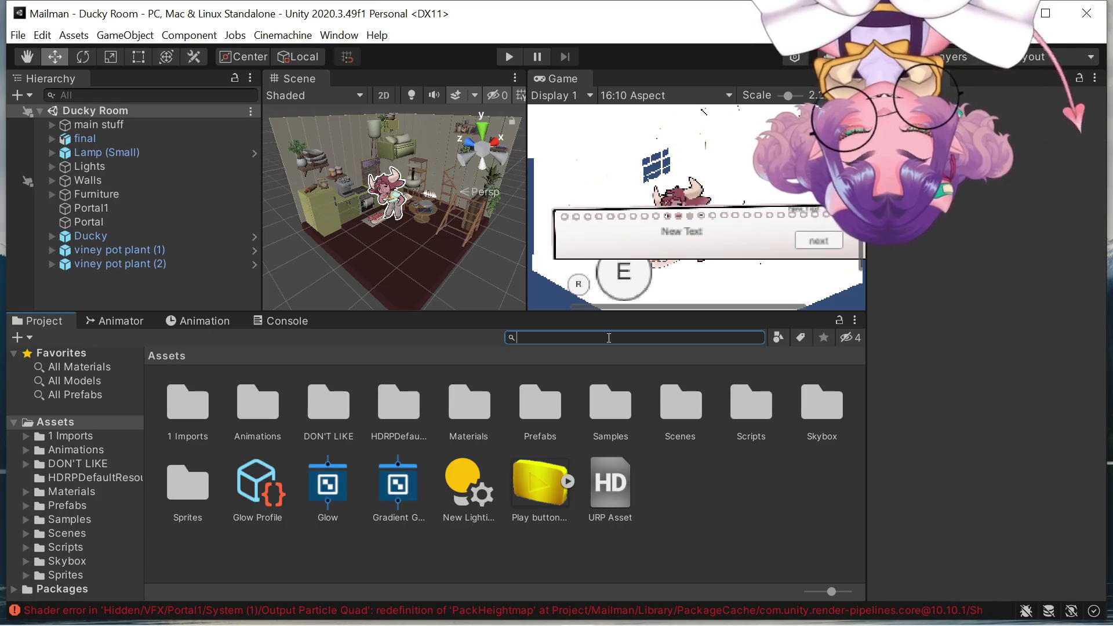
pyautogui.write('out')
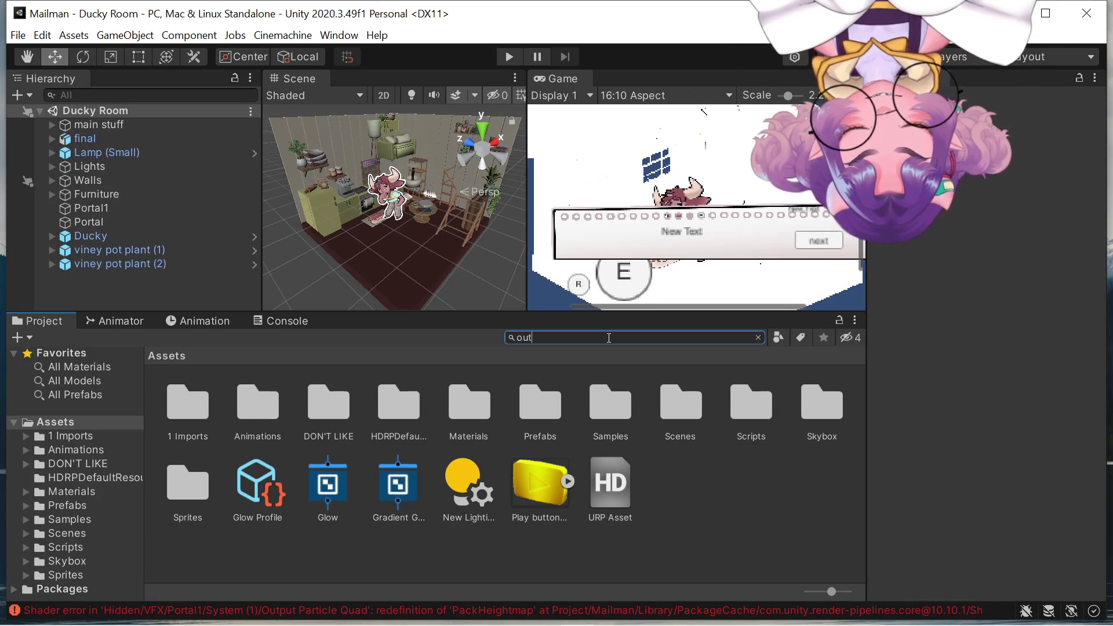
pyautogui.write('put parti')
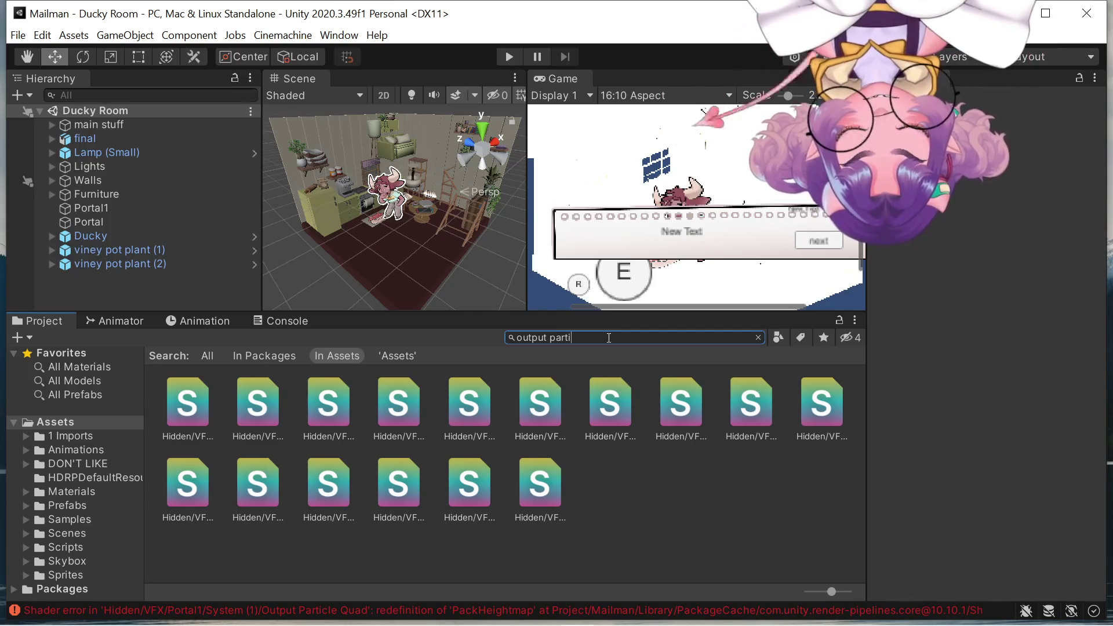
pyautogui.write('cle ')
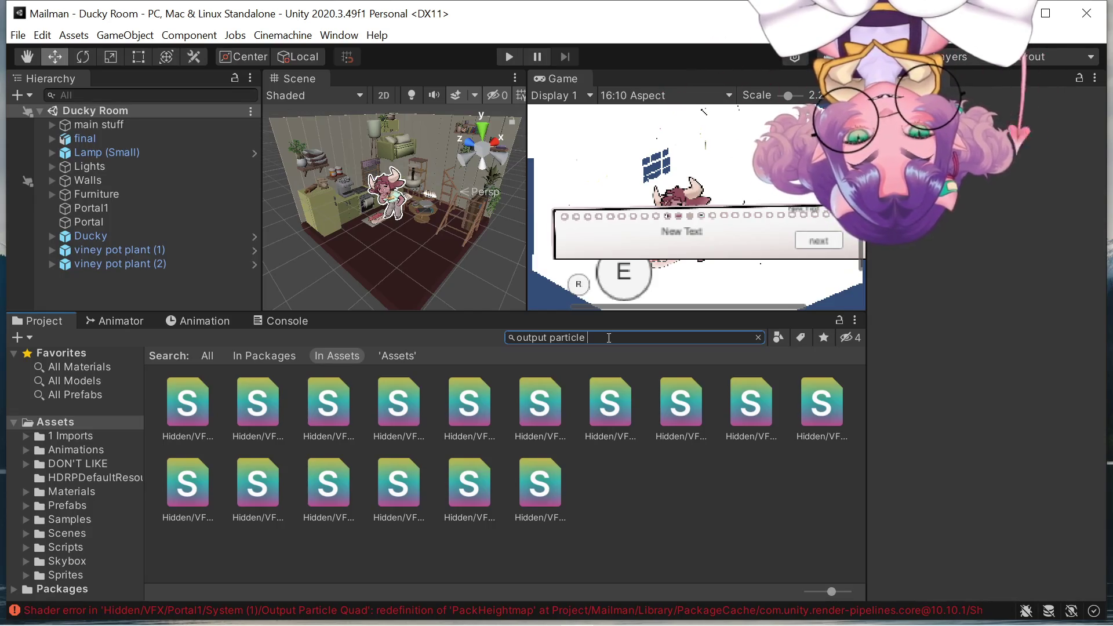
pyautogui.write('quad')
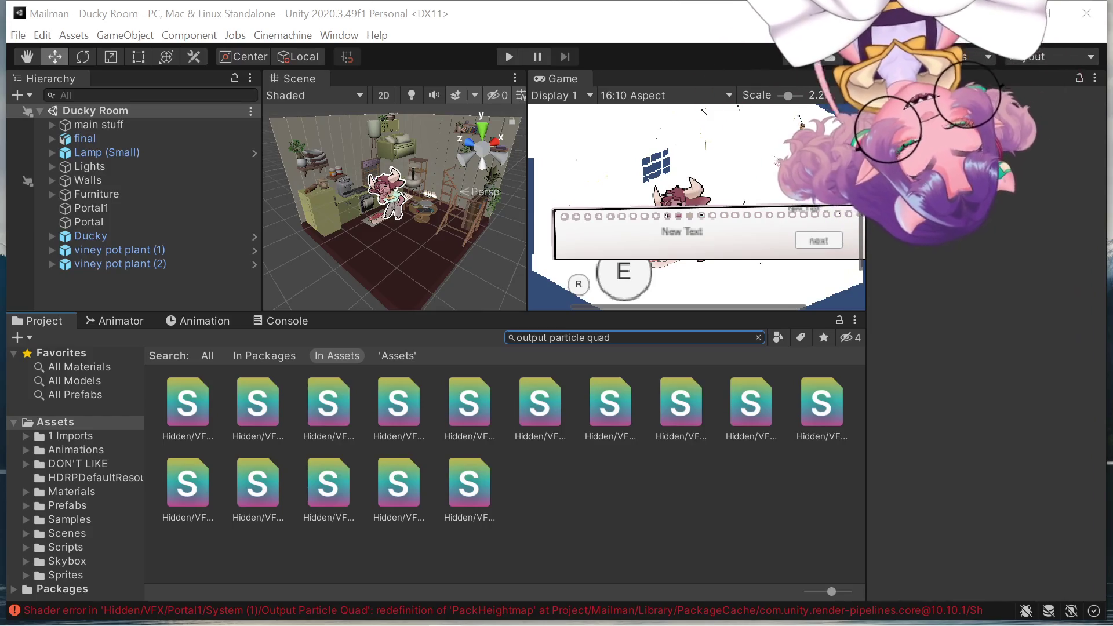
pyautogui.scroll(-2, 776, 159)
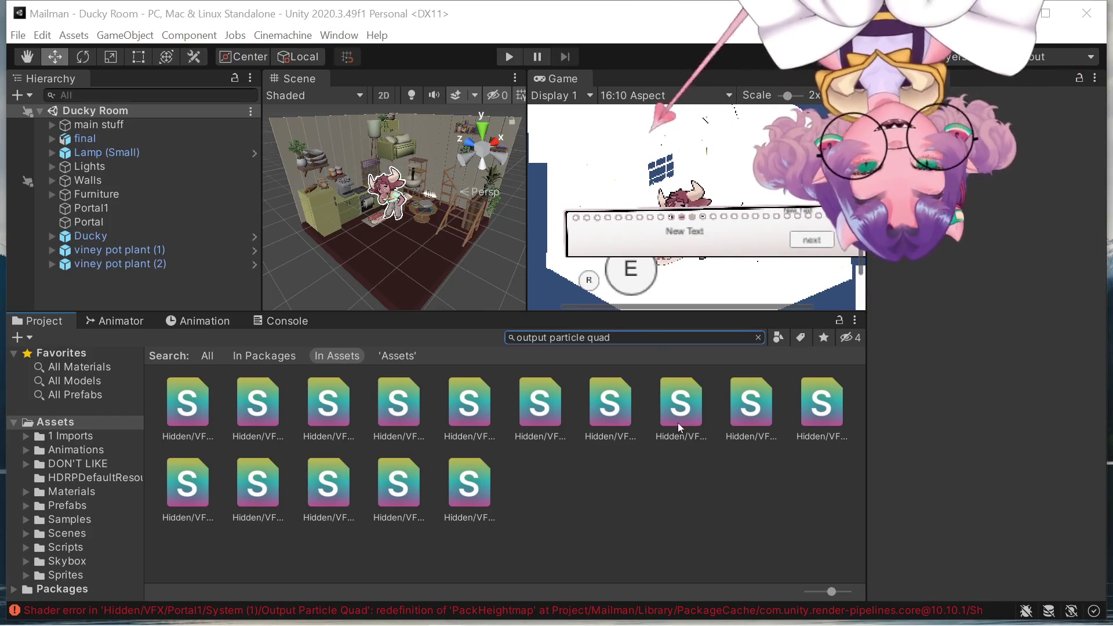
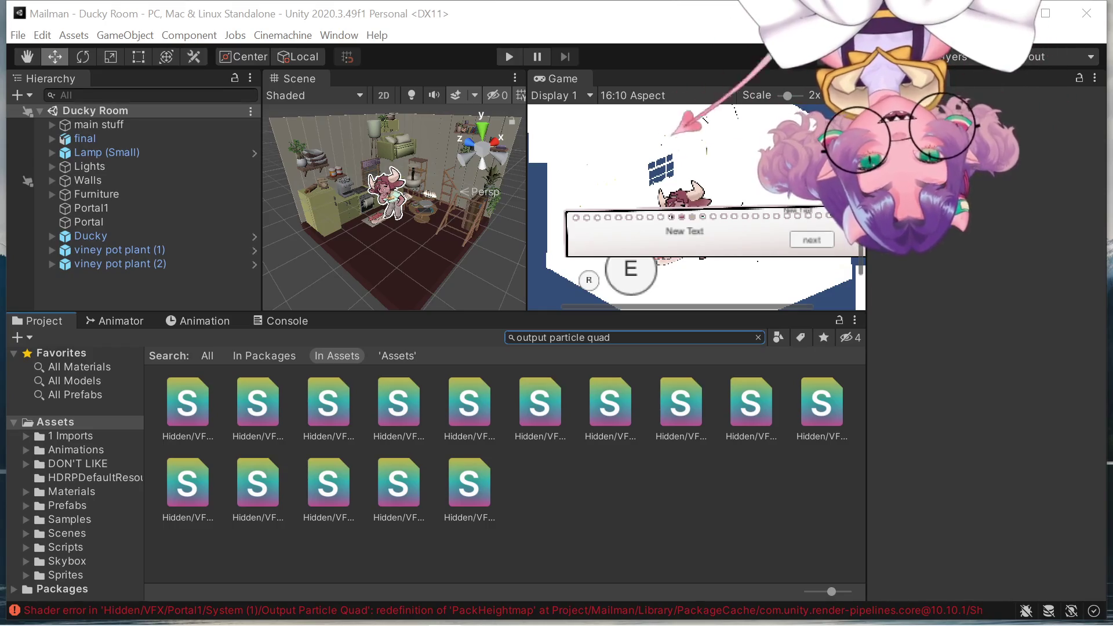
# Zoom in on the ladder and small table, orbit around them, then zoom back out.
pyautogui.scroll(10, 454, 259)
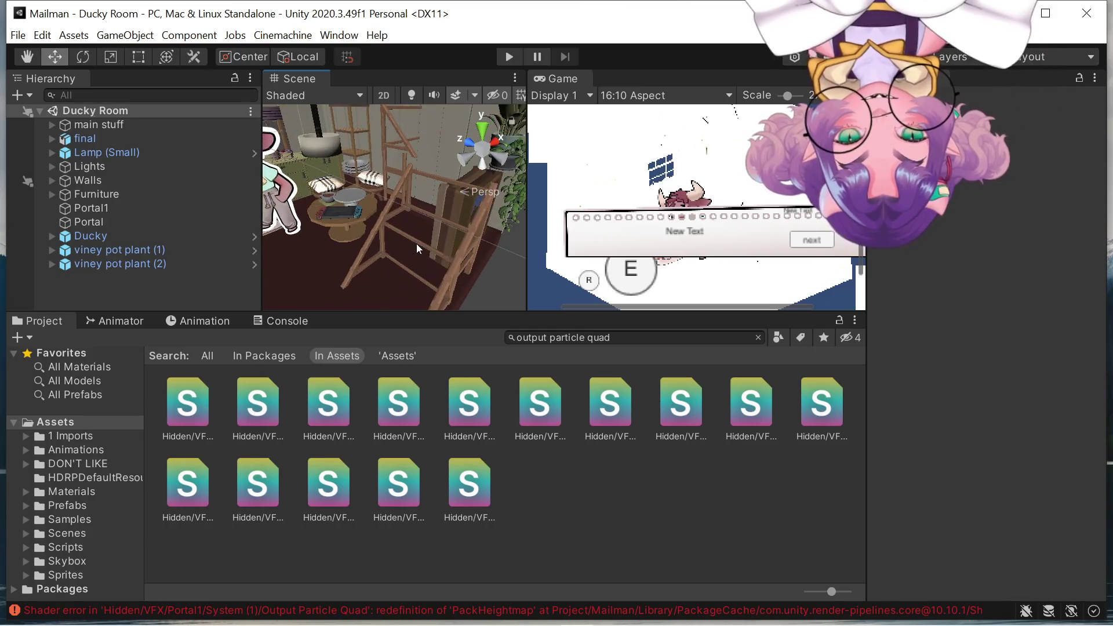
pyautogui.moveTo(417, 243)
pyautogui.mouseDown()
pyautogui.moveTo(417, 222)
pyautogui.moveTo(396, 262)
pyautogui.moveTo(348, 254)
pyautogui.mouseUp()
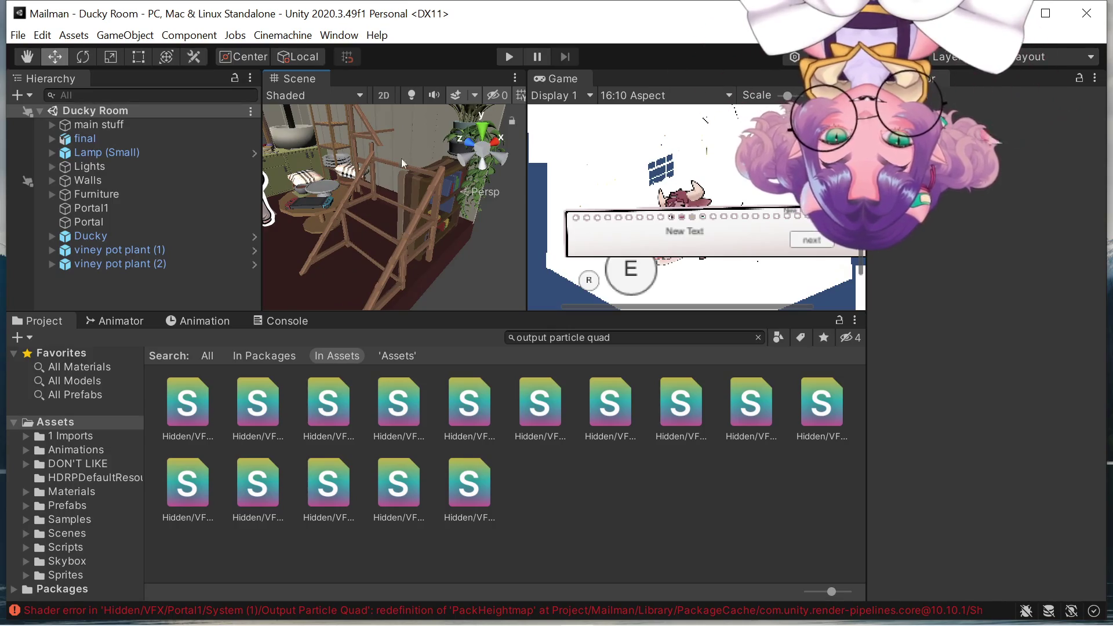
pyautogui.scroll(-3, 333, 242)
pyautogui.scroll(-2, 348, 226)
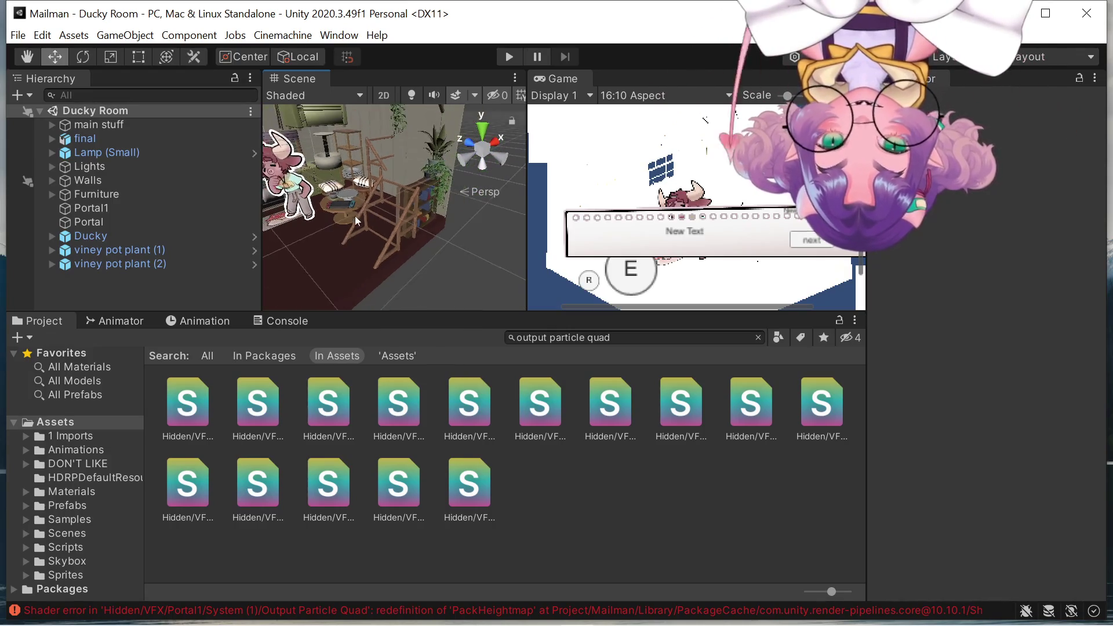
pyautogui.scroll(-2, 401, 217)
pyautogui.scroll(-2, 407, 218)
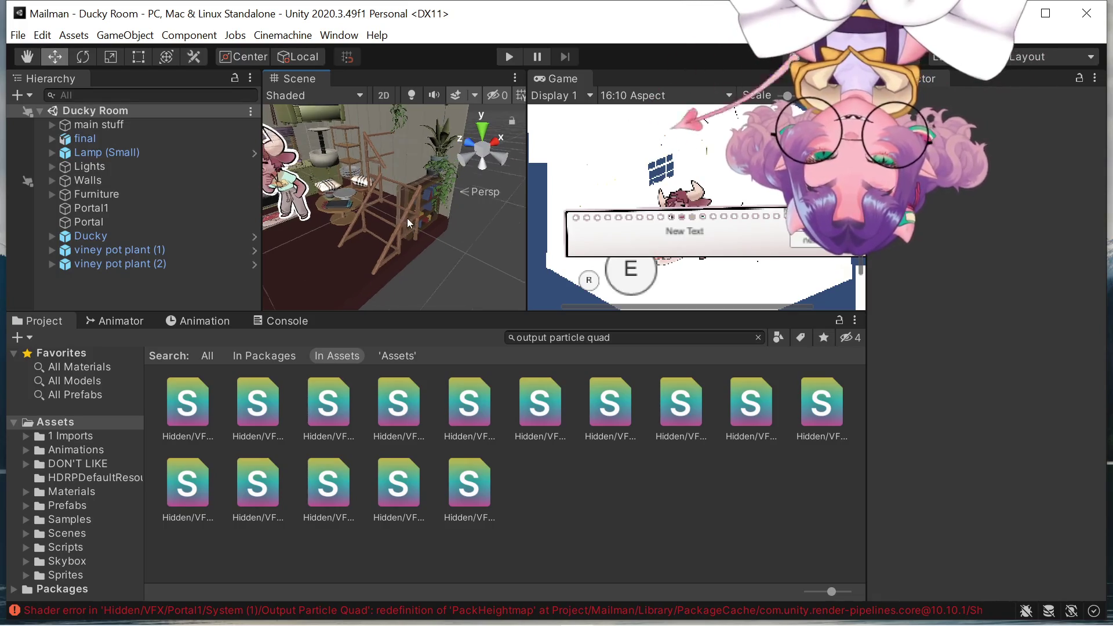
pyautogui.scroll(-2, 407, 219)
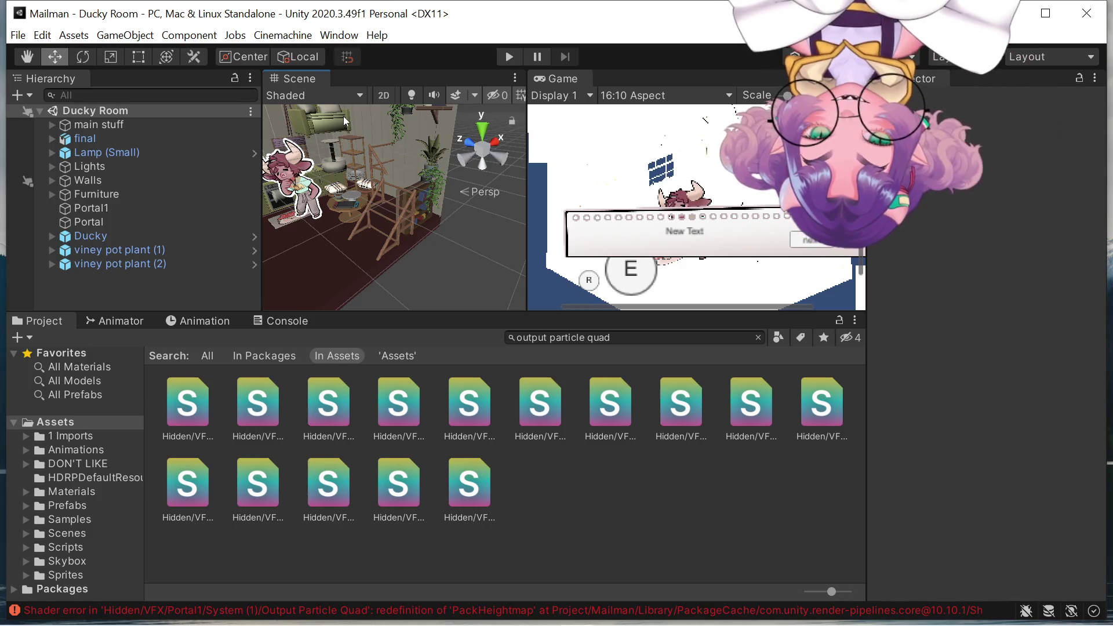
pyautogui.moveTo(427, 136)
pyautogui.mouseDown()
pyautogui.moveTo(335, 140)
pyautogui.moveTo(383, 168)
pyautogui.moveTo(394, 191)
pyautogui.moveTo(348, 220)
pyautogui.mouseUp()
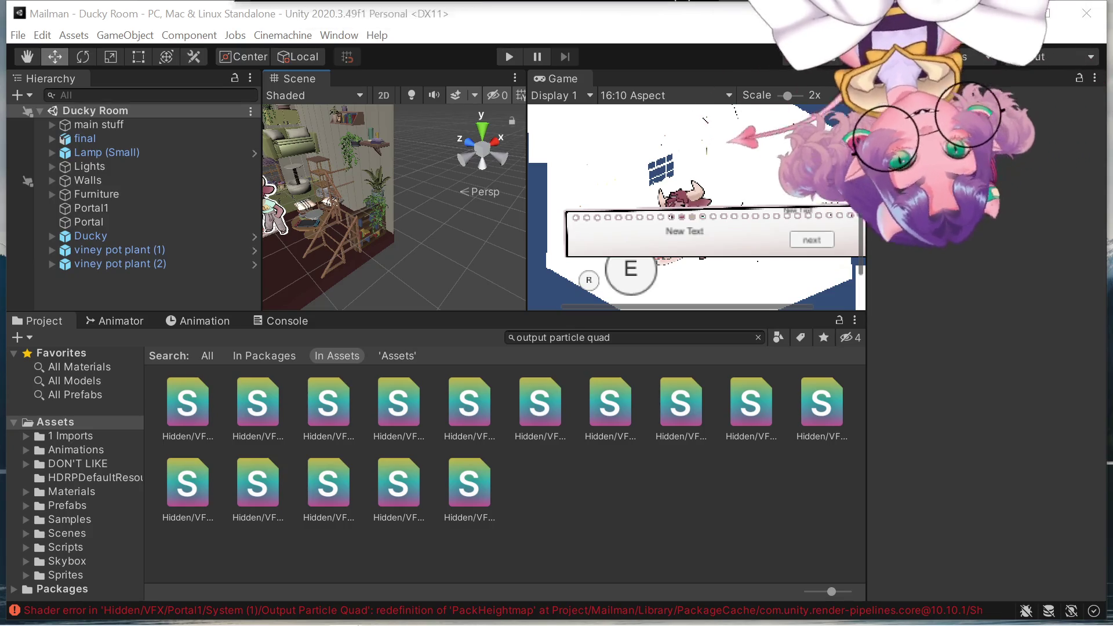
# Browse the Duck Dating Sim Steam page's screenshots and Coming soon details, then close the browser.
pyautogui.hotkey('alt', 'Tab')
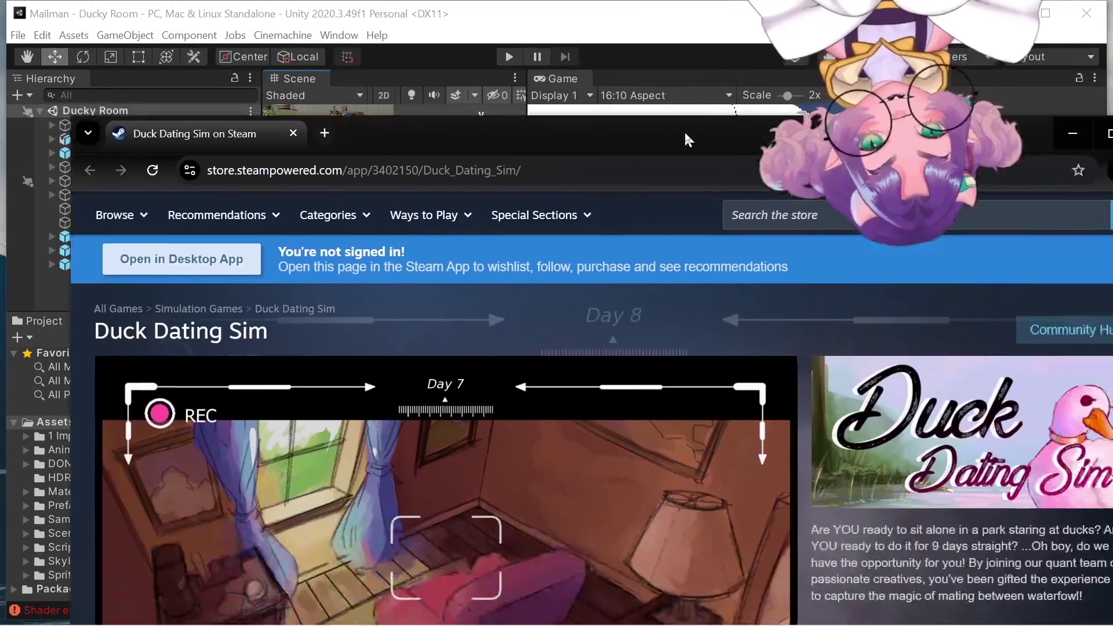
pyautogui.scroll(-6, 606, 255)
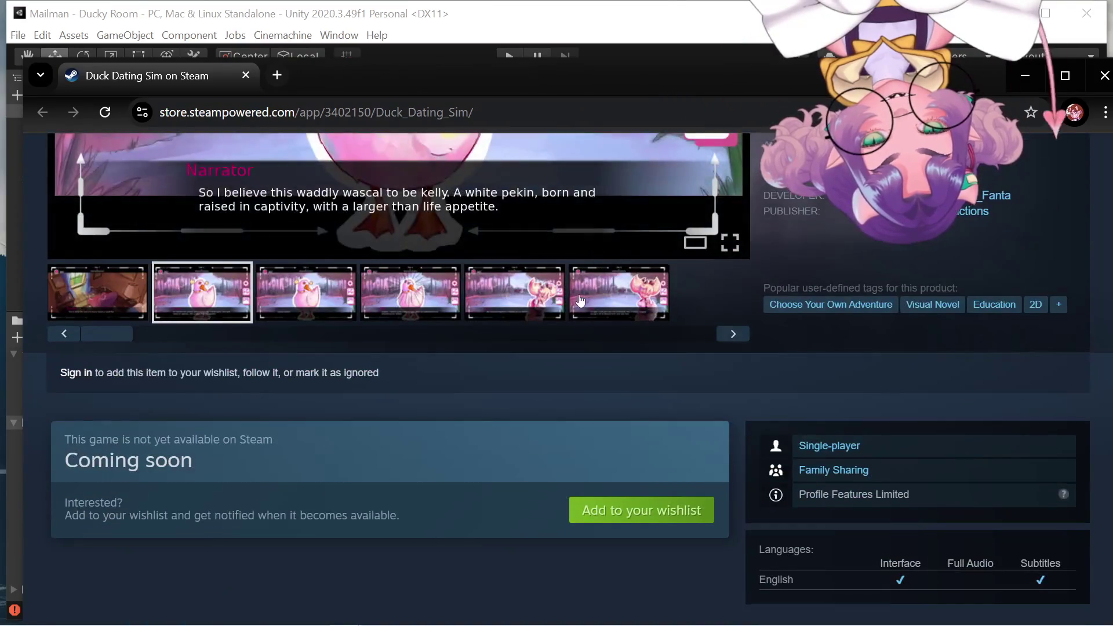
pyautogui.scroll(5, 607, 255)
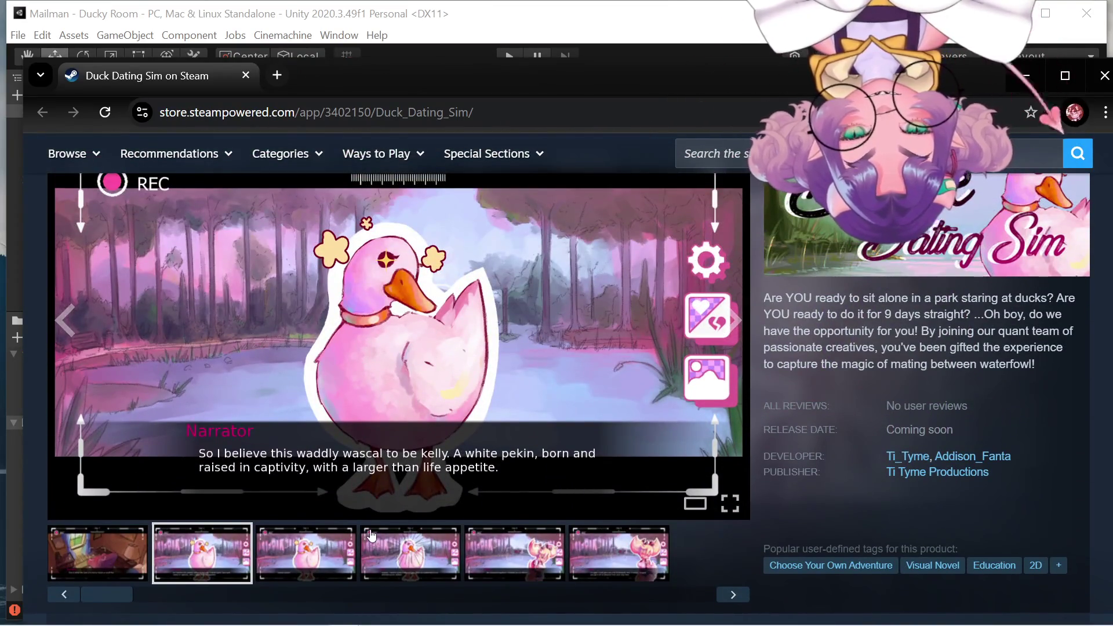
pyautogui.scroll(-2, 651, 419)
pyautogui.scroll(-2, 651, 417)
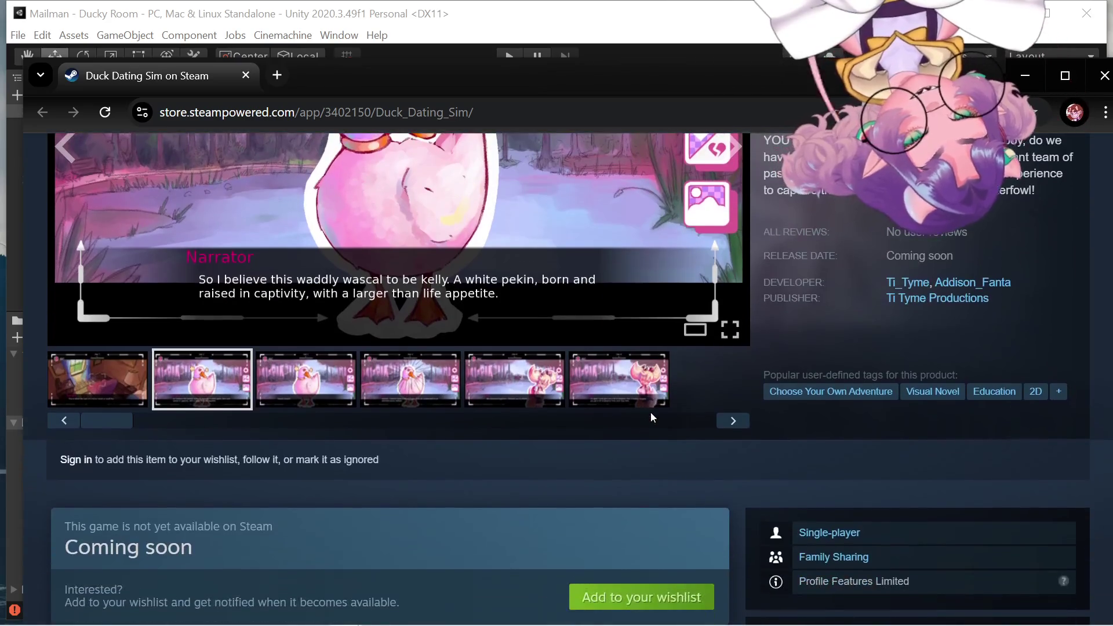
pyautogui.scroll(-1, 970, 452)
pyautogui.scroll(-5, 971, 455)
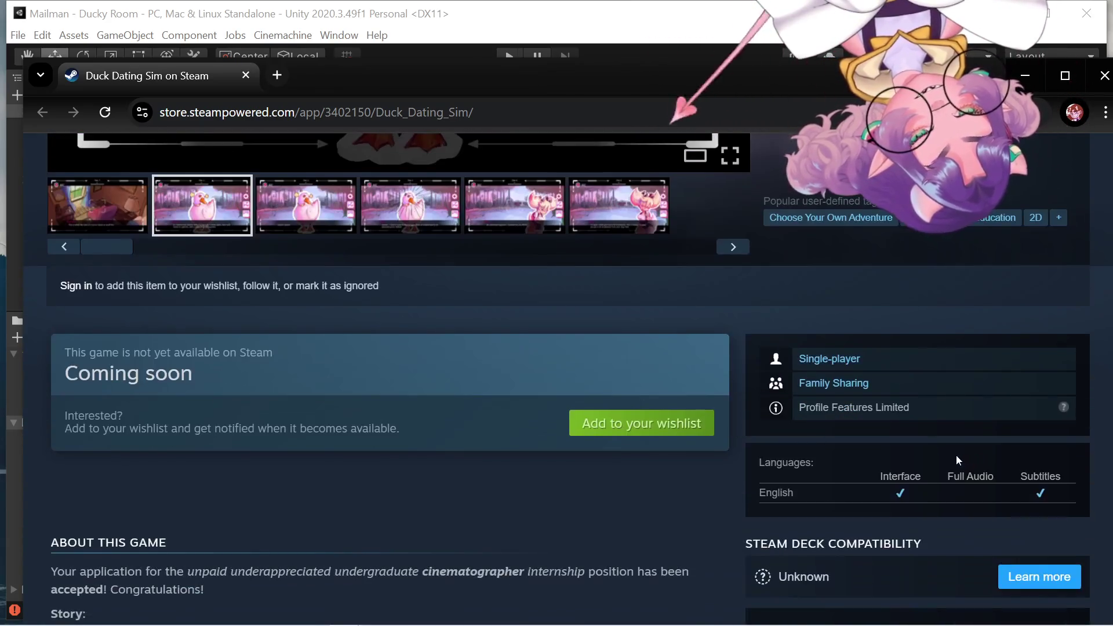
pyautogui.scroll(10, 725, 492)
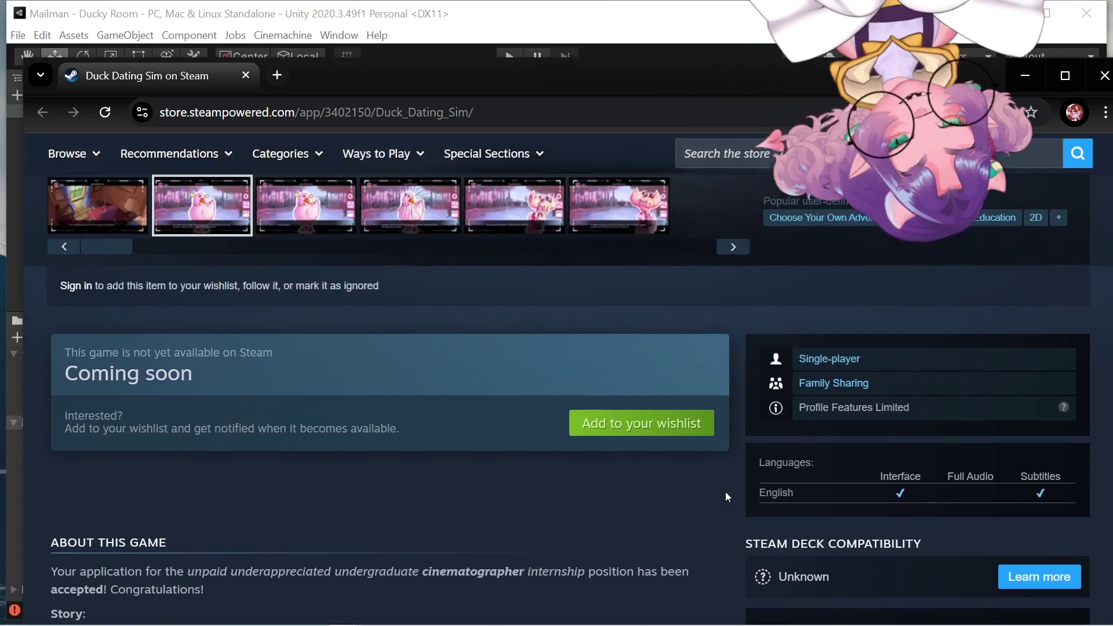
pyautogui.scroll(-3, 668, 491)
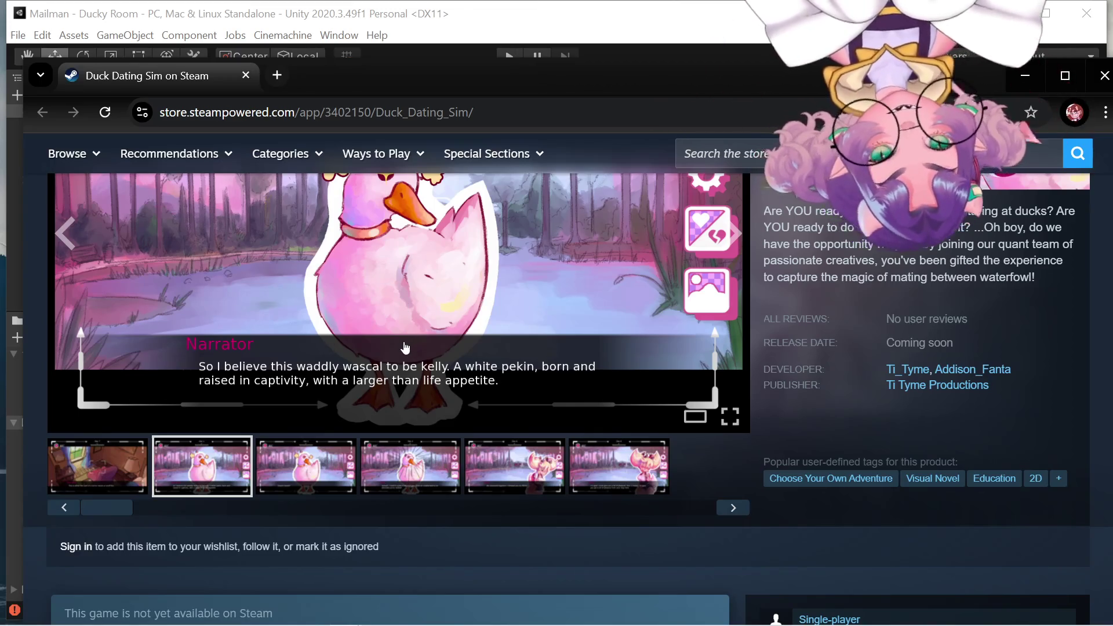
pyautogui.scroll(1, 424, 404)
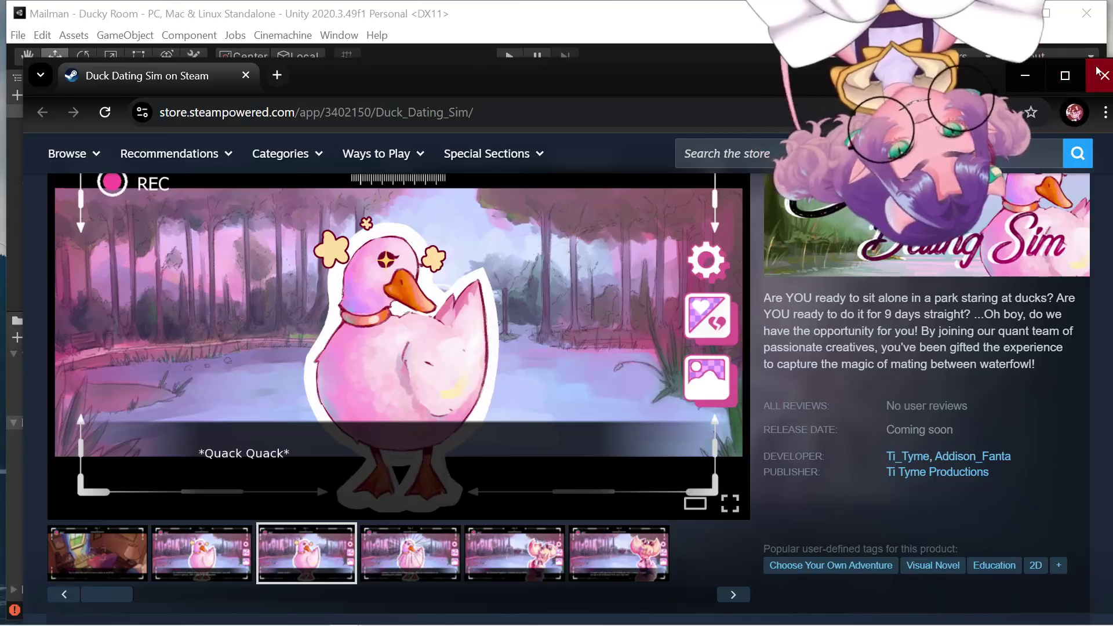
pyautogui.click(1097, 70)
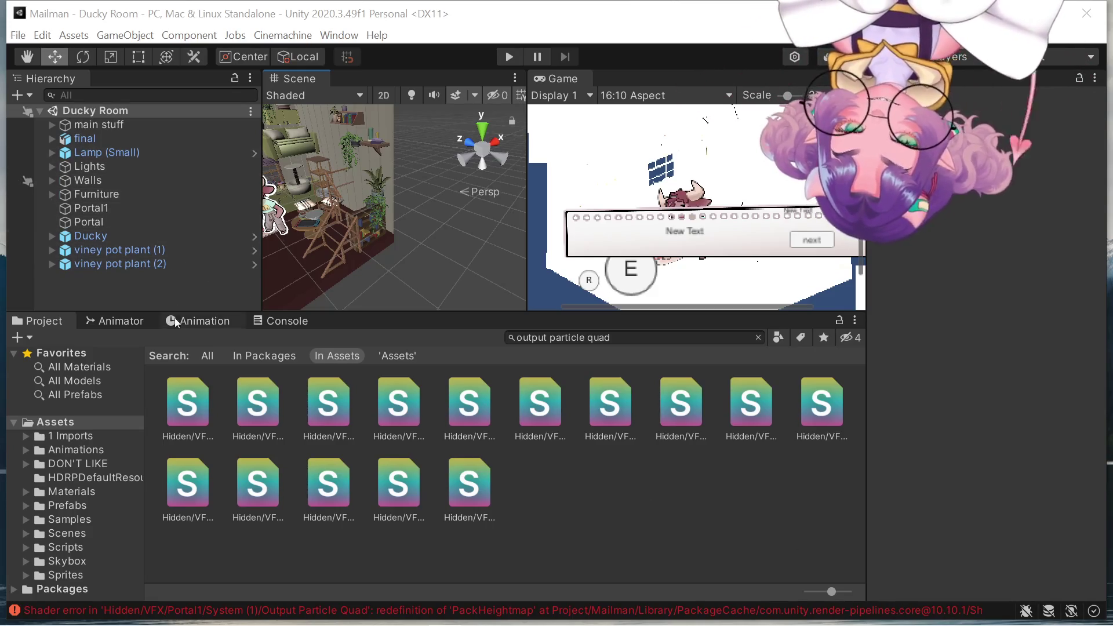
# Inspect the first four matching Hidden/VFX shaders' source effects, then select the search query.
pyautogui.click(214, 400)
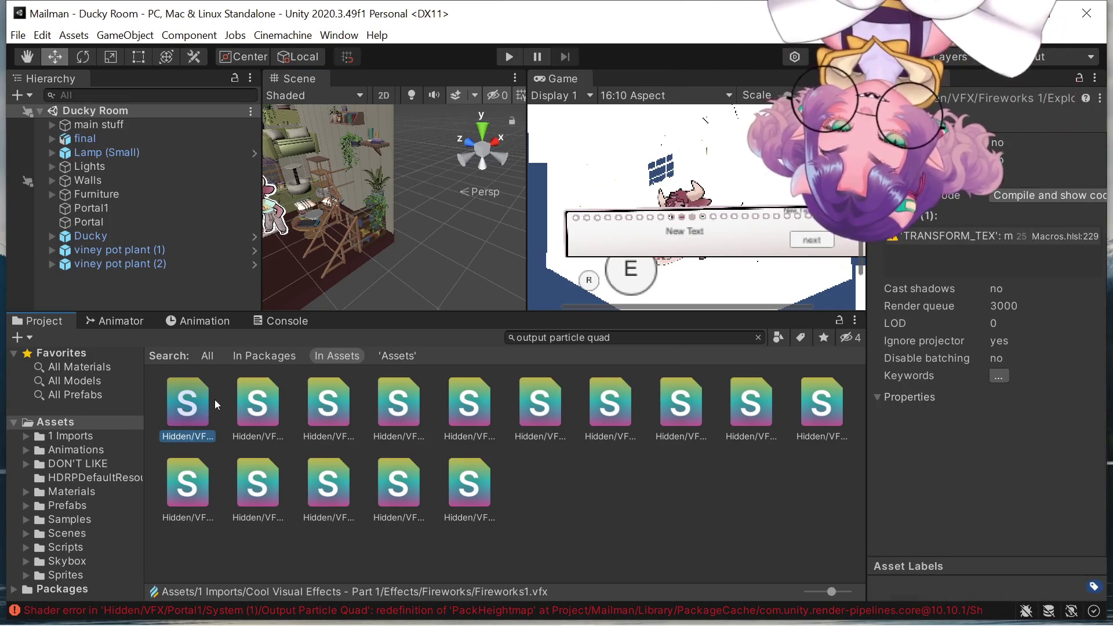
pyautogui.click(262, 397)
pyautogui.click(338, 392)
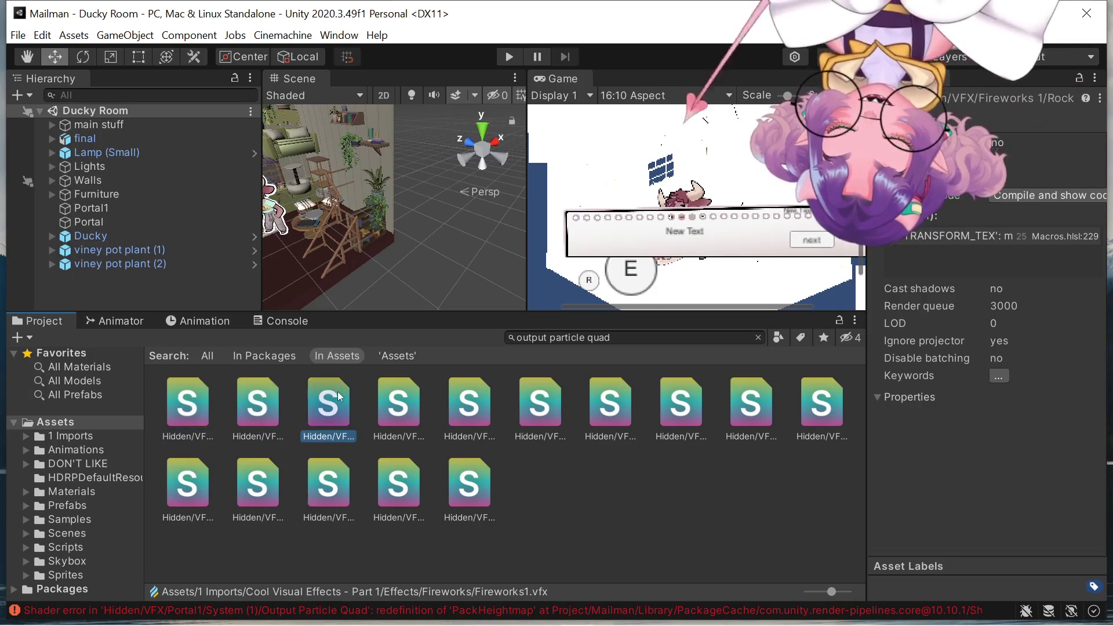
pyautogui.click(399, 400)
pyautogui.click(656, 338)
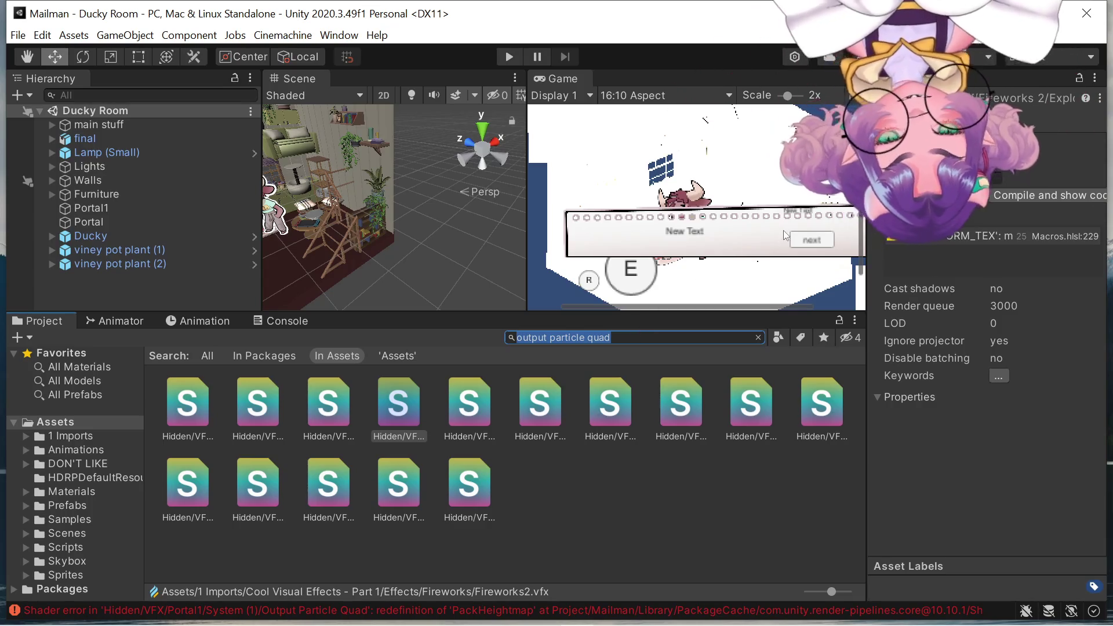
# Check compile errors of the Output Particle Quad shaders up to Fireworks3, then back to Fireworks2.
pyautogui.click(487, 398)
pyautogui.click(539, 403)
pyautogui.click(610, 406)
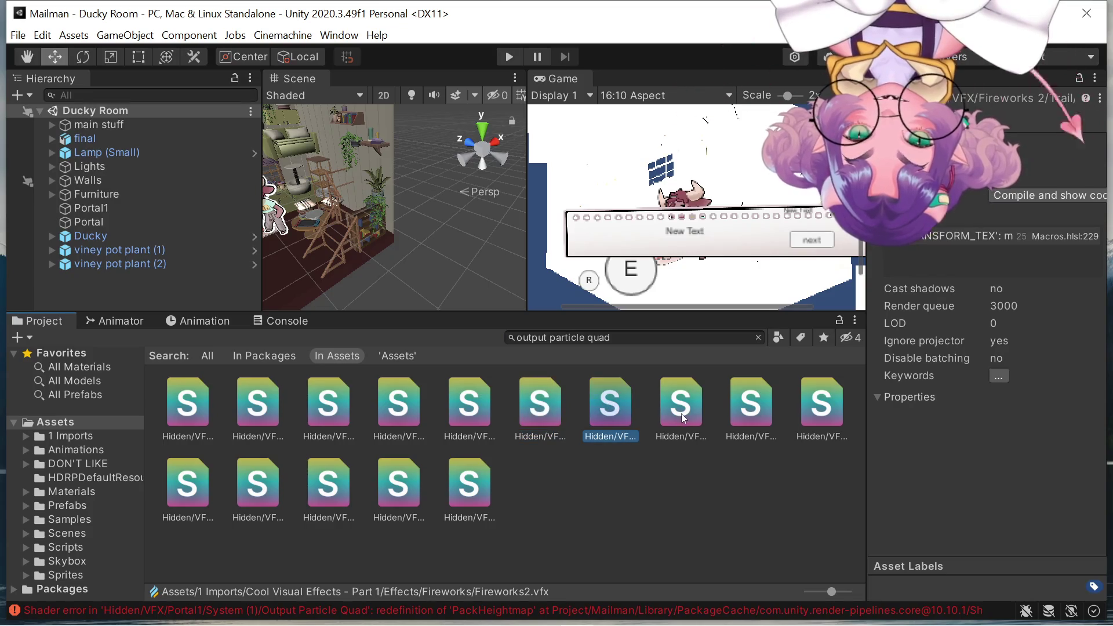
pyautogui.click(681, 413)
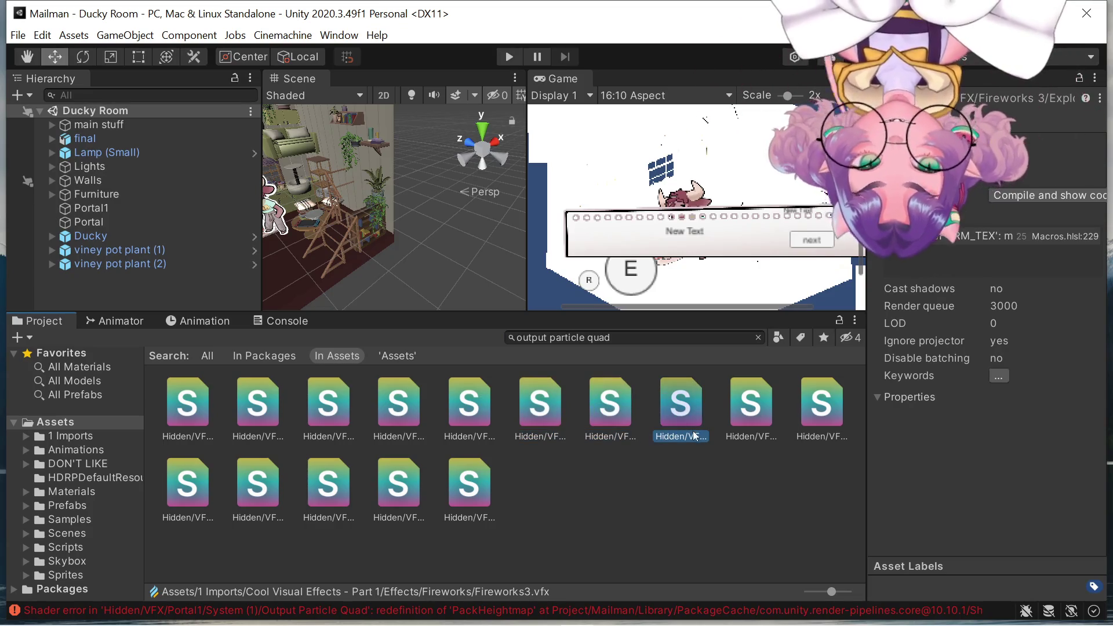
pyautogui.click(731, 423)
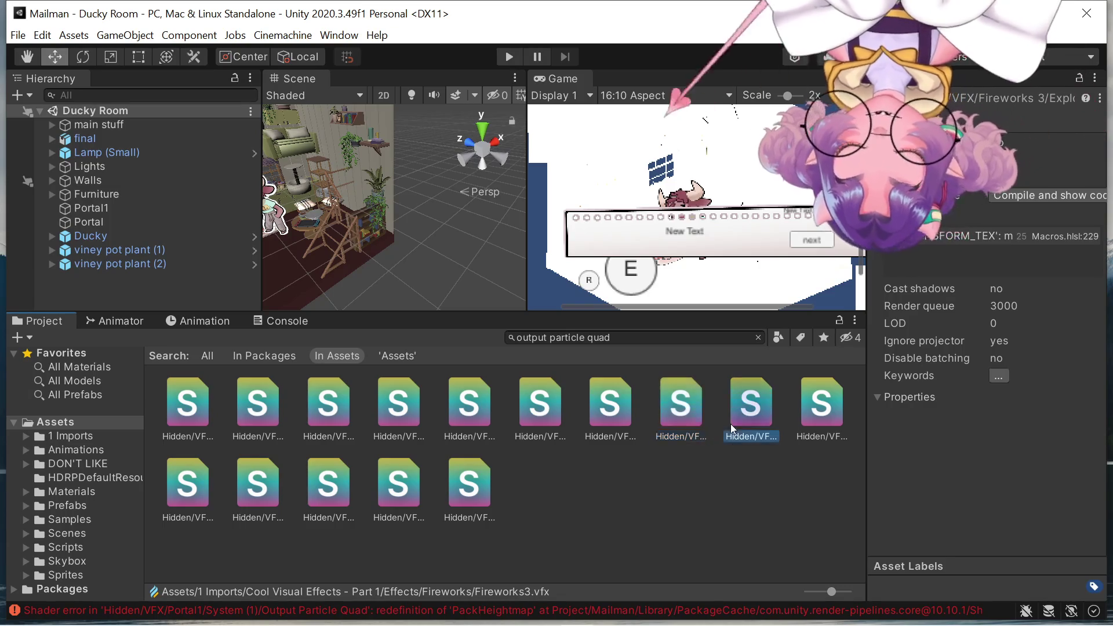
pyautogui.click(827, 409)
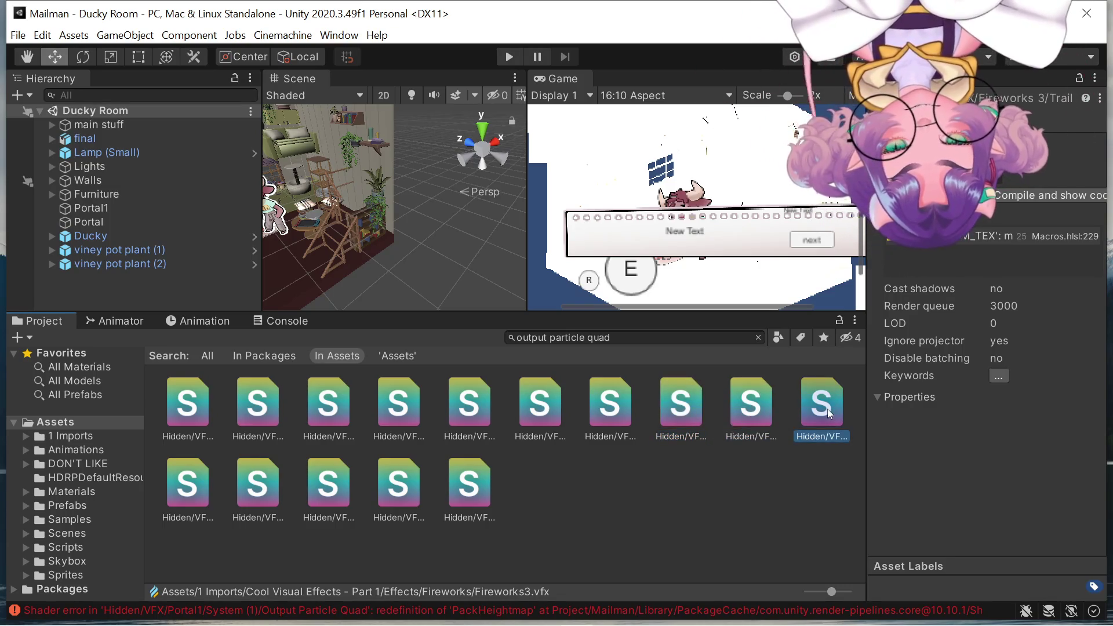
pyautogui.click(773, 401)
pyautogui.click(709, 393)
pyautogui.click(630, 392)
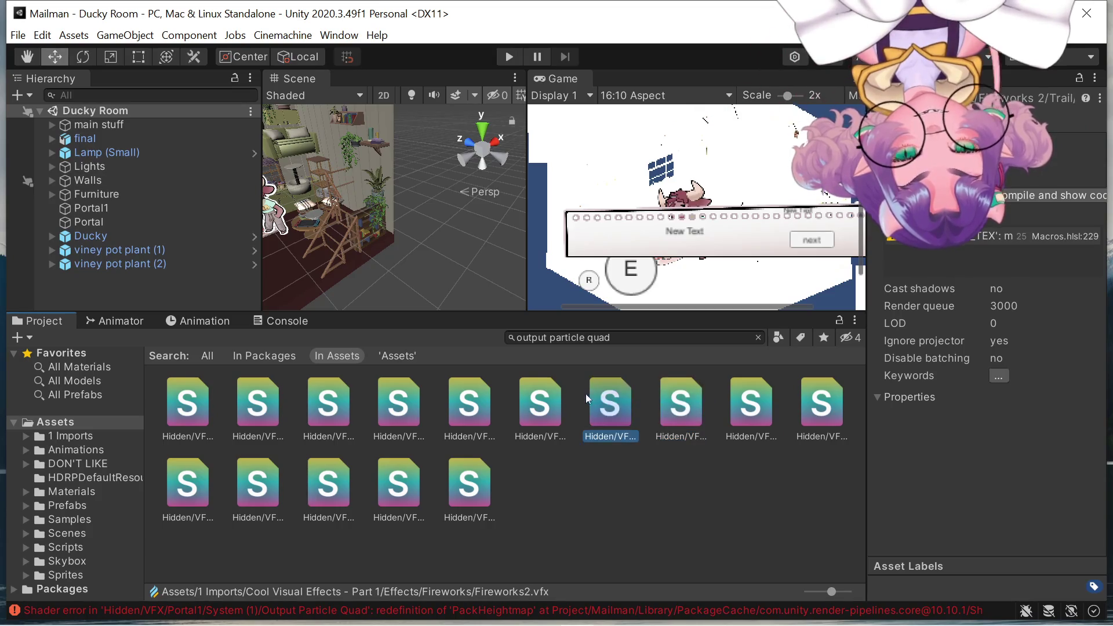
pyautogui.click(513, 392)
# Check compile errors for the Fireworks, Magic Ball, Portal1, Portal2 and Snow shaders.
pyautogui.click(208, 462)
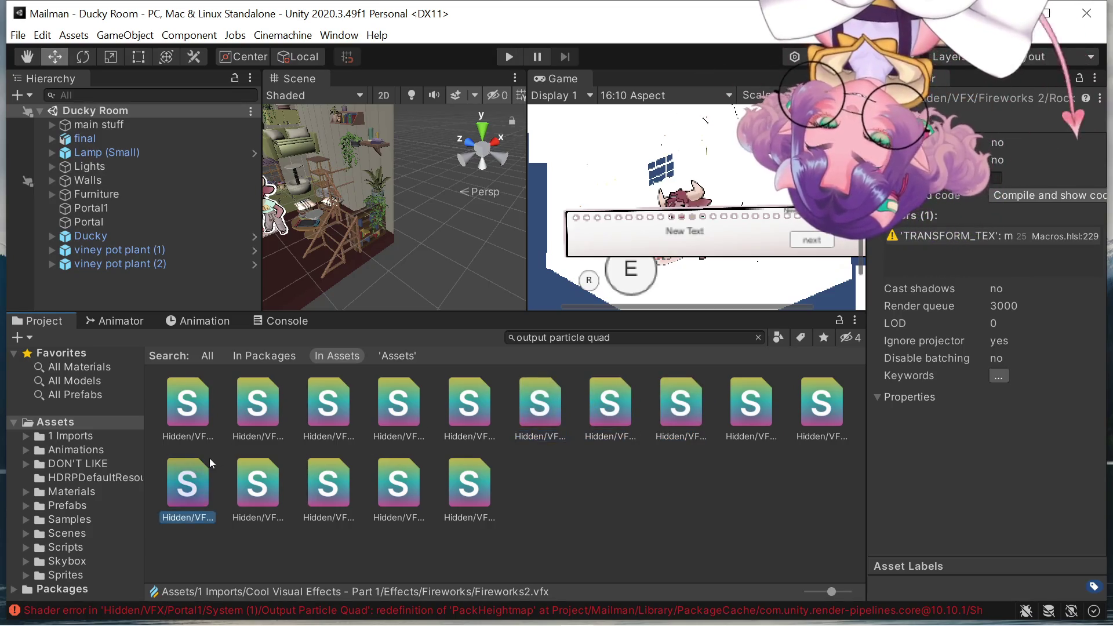
pyautogui.click(248, 490)
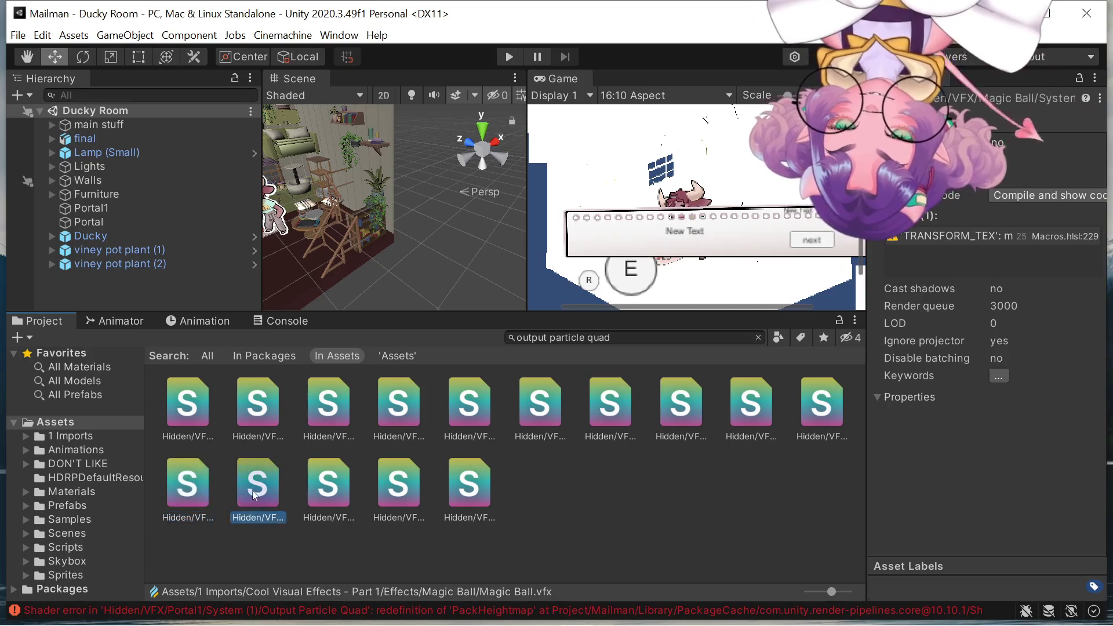
pyautogui.click(328, 487)
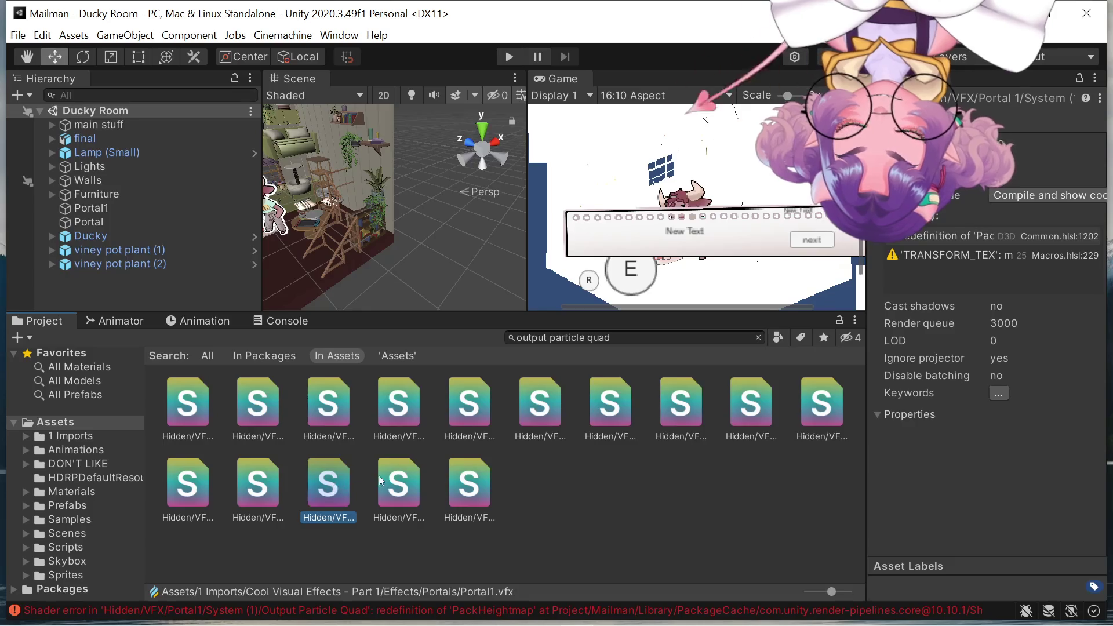
pyautogui.click(394, 478)
pyautogui.click(476, 476)
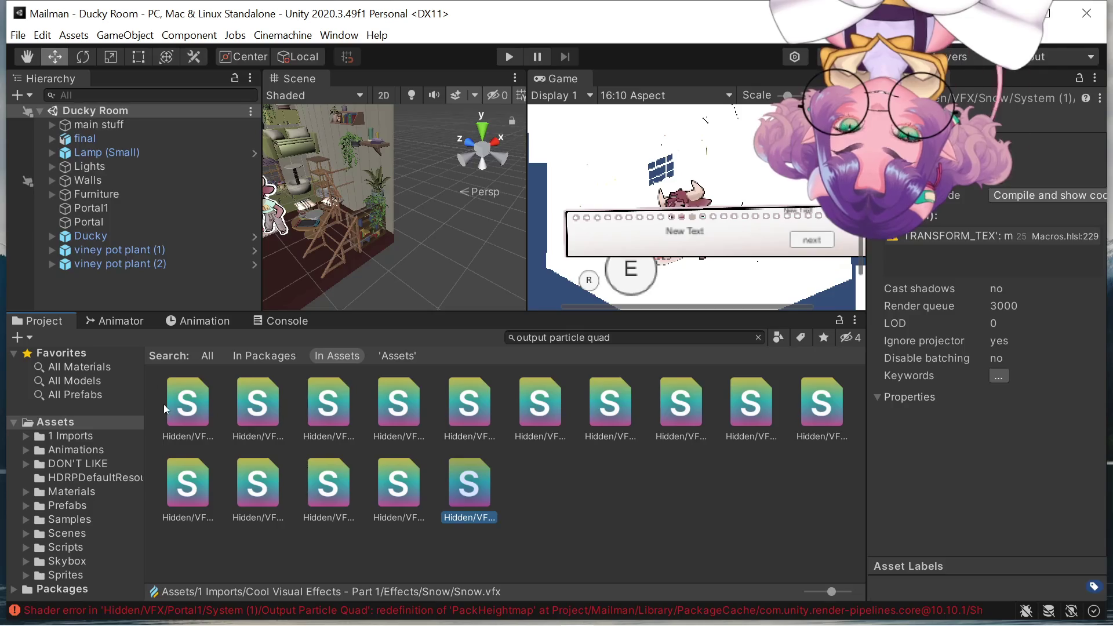
# Re-check the Fireworks1 through Portal2 shaders' errors, stepping with the arrow keys.
pyautogui.click(198, 409)
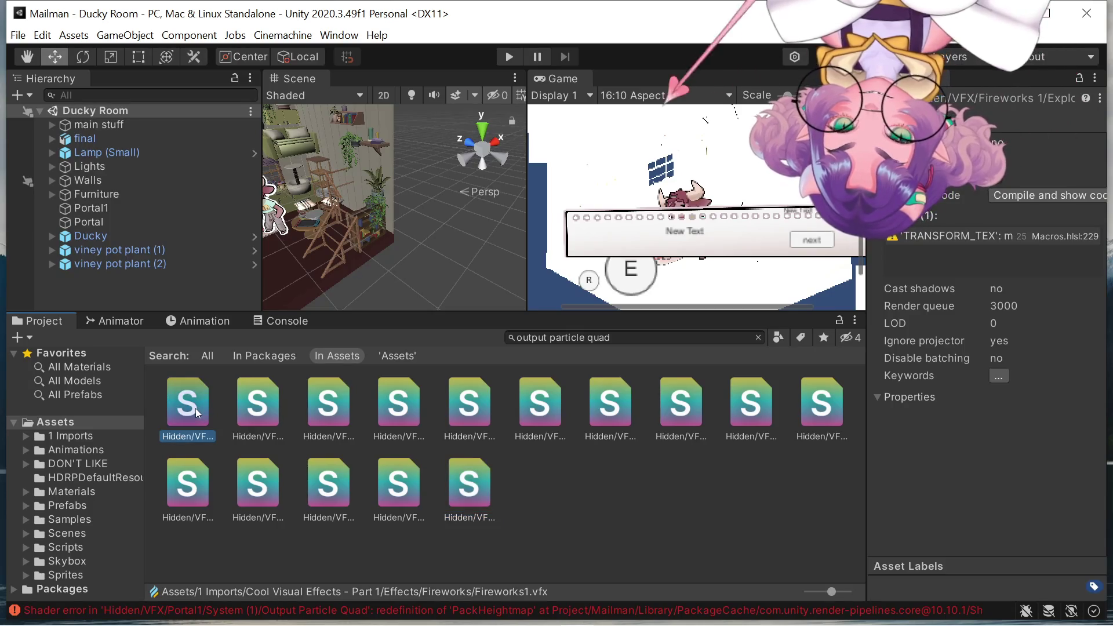
pyautogui.click(242, 401)
pyautogui.press('Right')
pyautogui.press('Right')
pyautogui.press('Right')
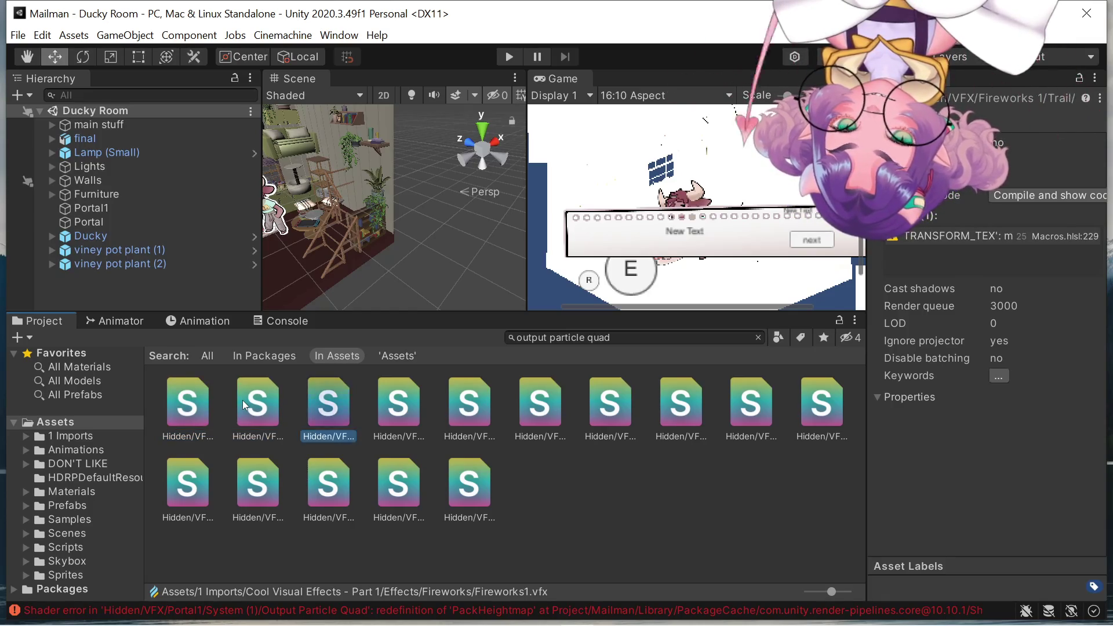
pyautogui.press('Right')
pyautogui.press('Right')
pyautogui.press('Right')
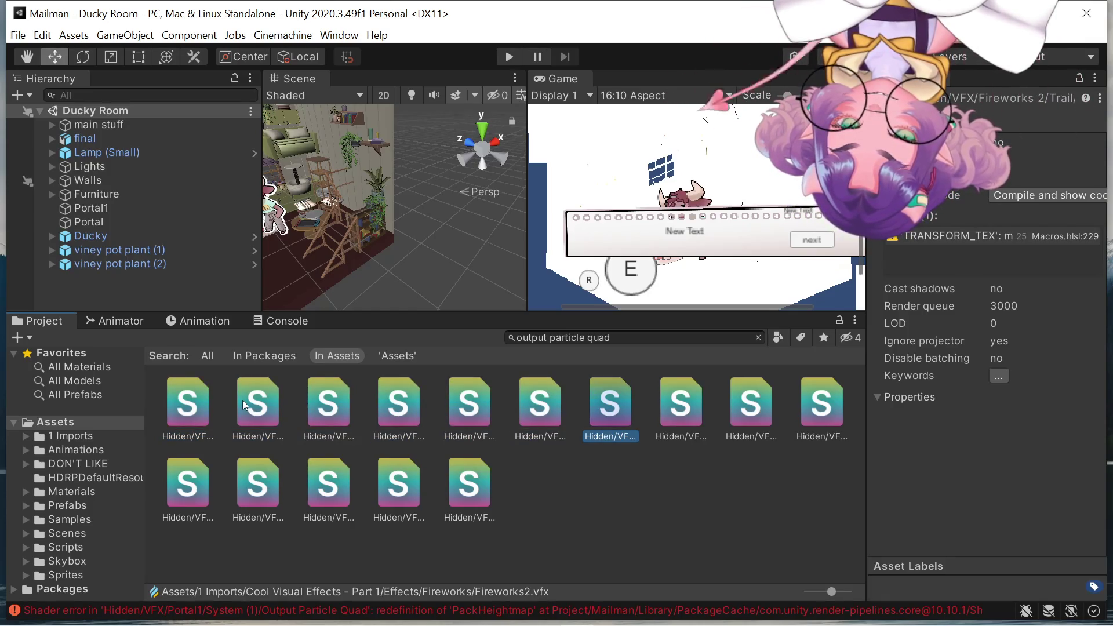
pyautogui.press('Right')
pyautogui.press('Right')
pyautogui.press('Right')
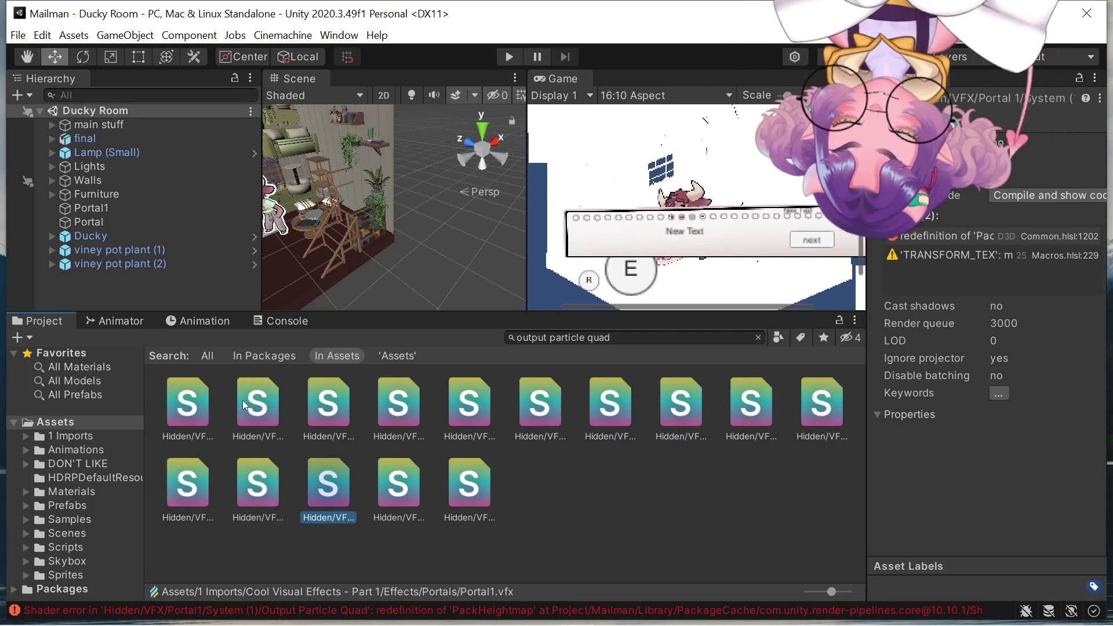
pyautogui.press('Right')
pyautogui.press('Right')
pyautogui.press('Left')
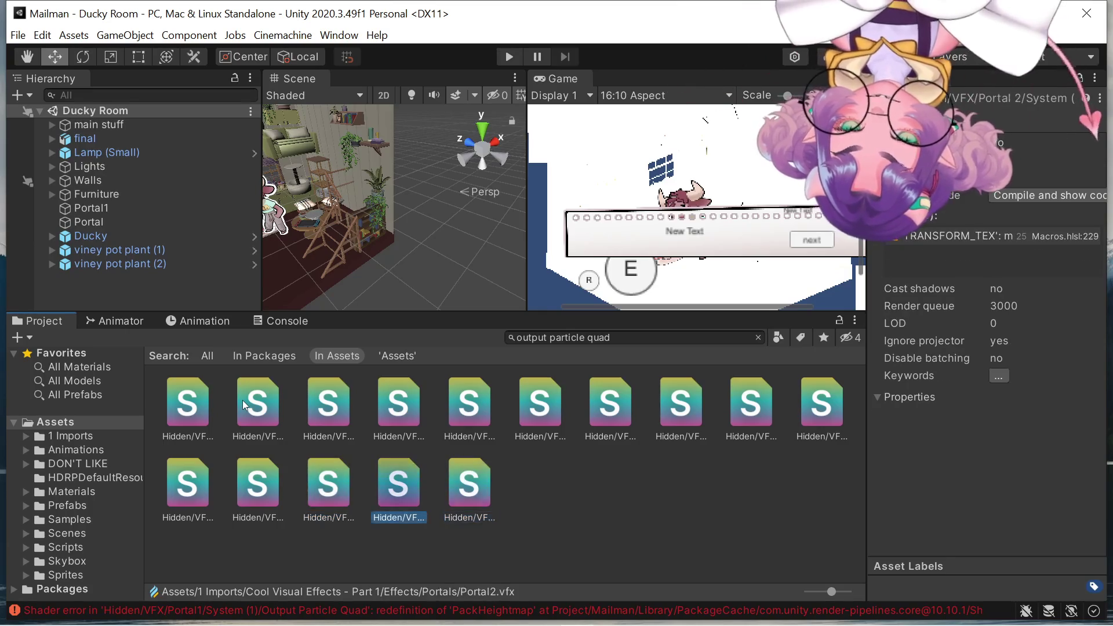
pyautogui.press('Left')
pyautogui.press('Left')
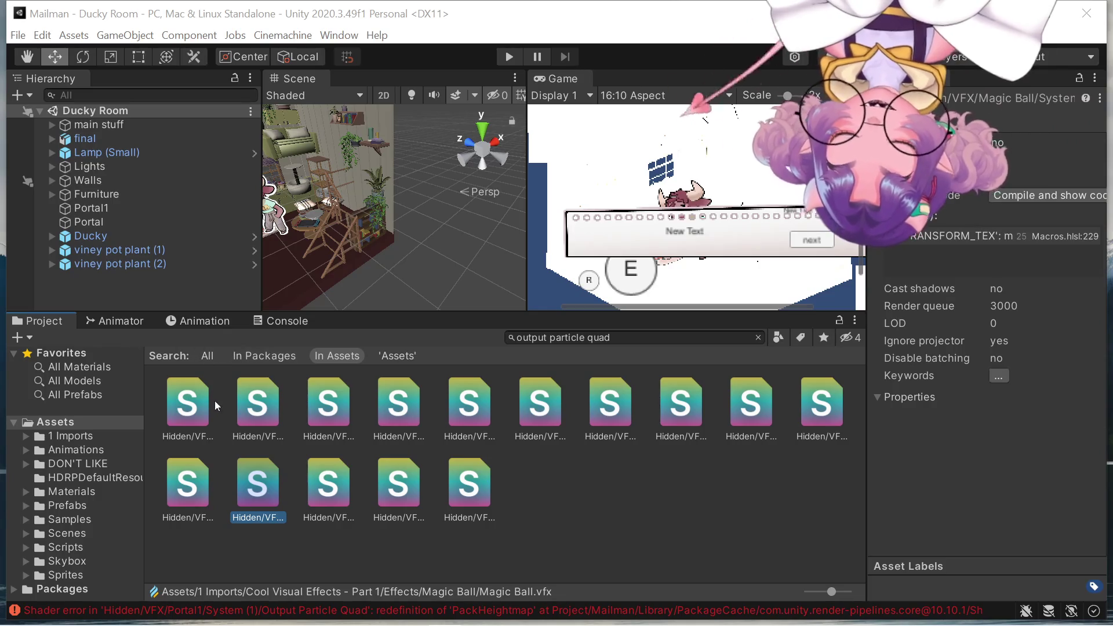
# Show the Console's full error: Portal1 shader redefines 'PackHeightmap' in Common.hlsl.
pyautogui.click(279, 320)
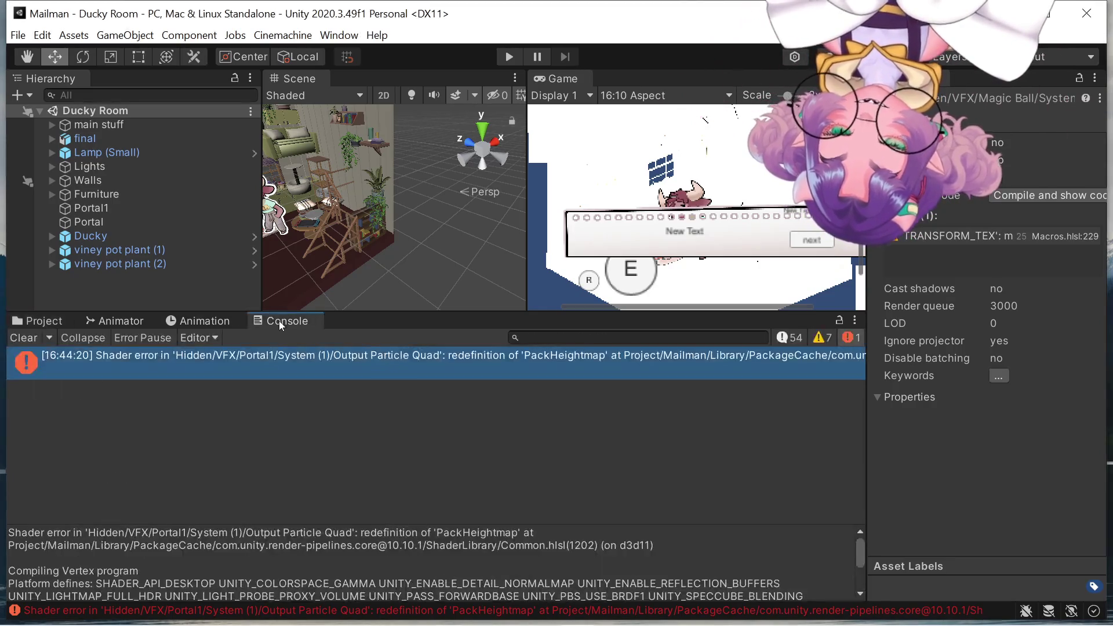